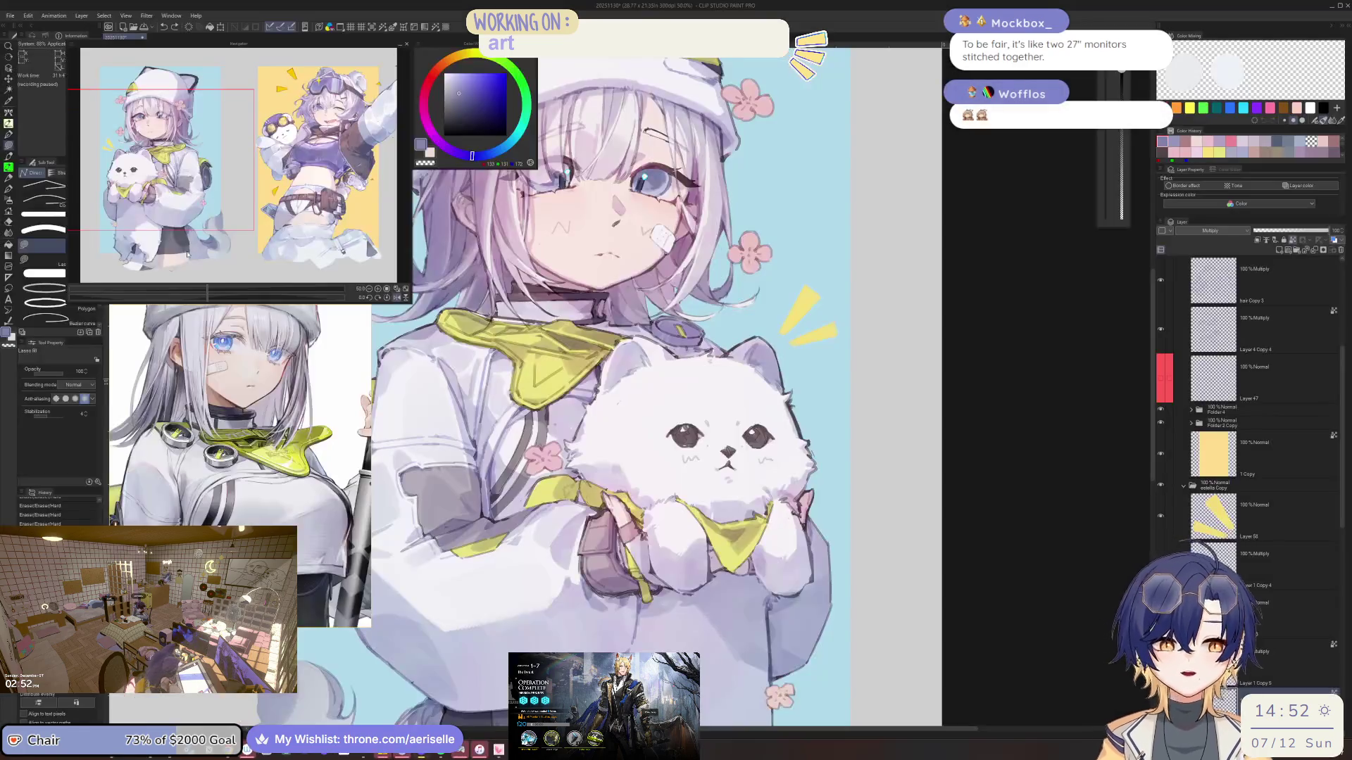
# Move the PureRef board to the screen centre, enlarge it, and zoom in on the monitor setup photo
pyautogui.moveTo(354, 446); pyautogui.dragTo(740, 296)
pyautogui.moveTo(770, 479); pyautogui.dragTo(1062, 583)
pyautogui.scroll(-5, 781, 370)
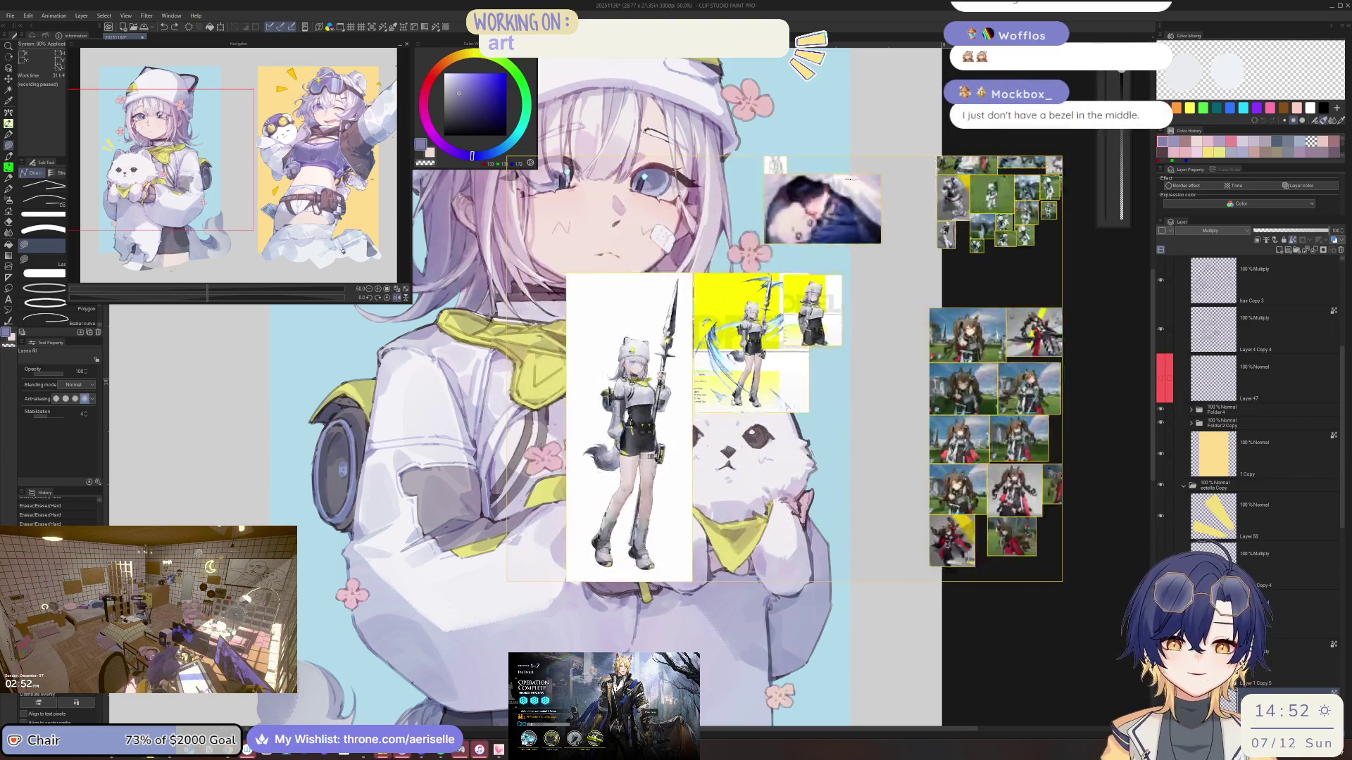
pyautogui.scroll(3, 778, 376)
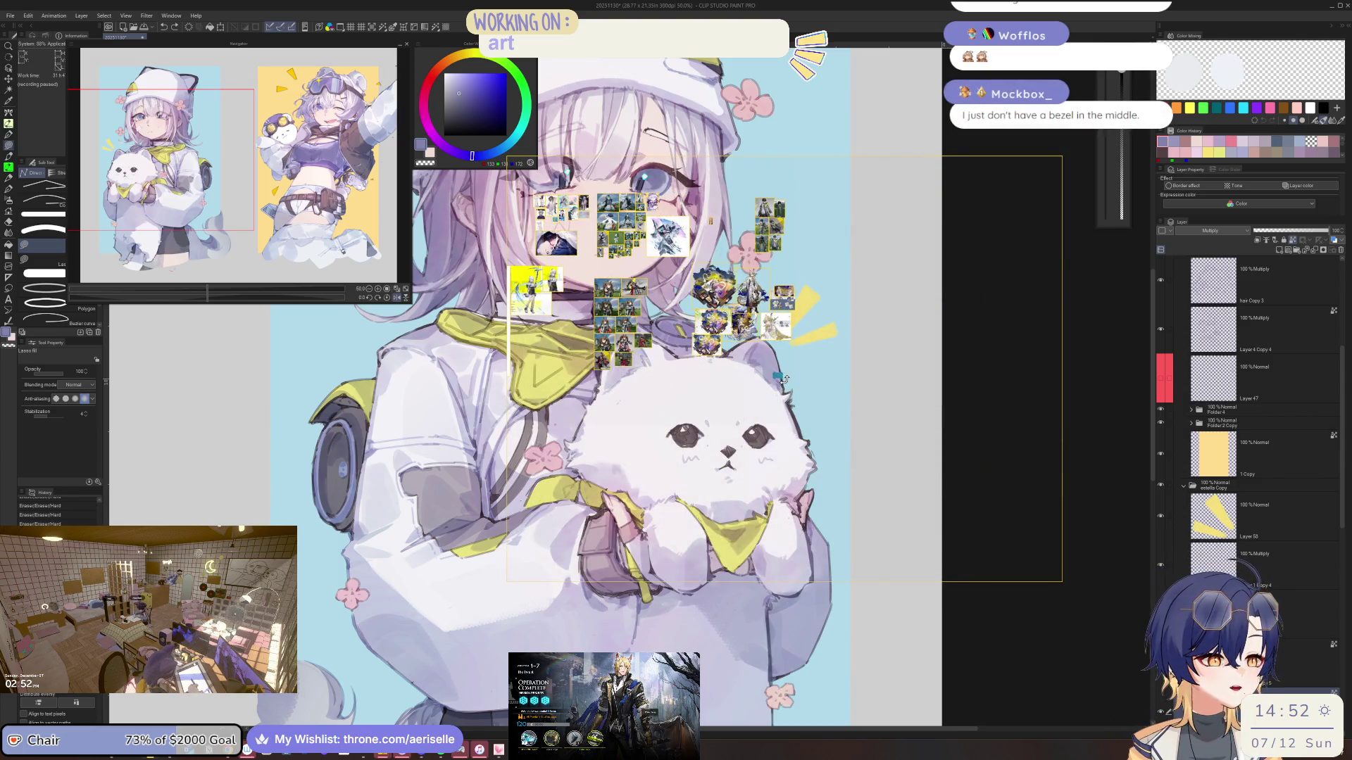
pyautogui.scroll(5, 758, 374)
pyautogui.moveTo(776, 373); pyautogui.dragTo(803, 375)
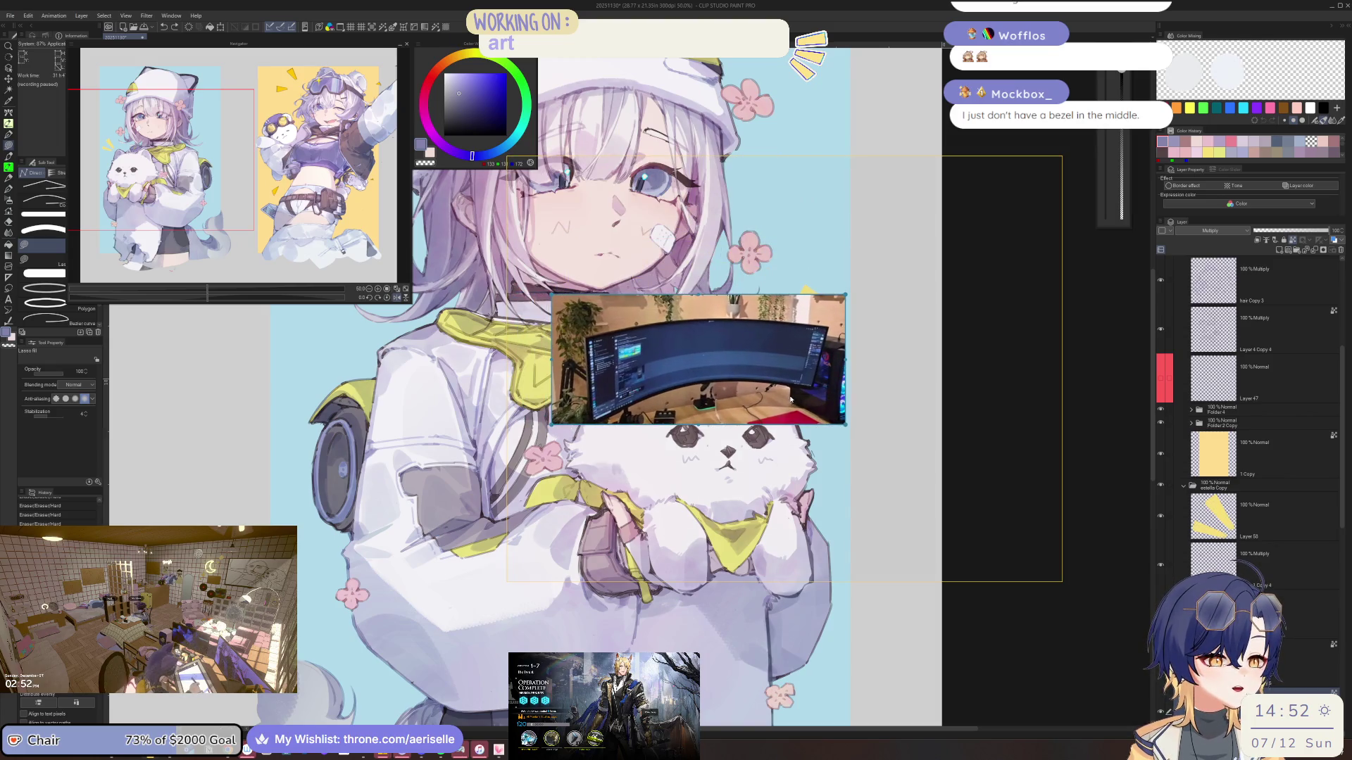
# Zoom back out, narrow the PureRef window, and return it to the lower left
pyautogui.scroll(-1, 788, 382)
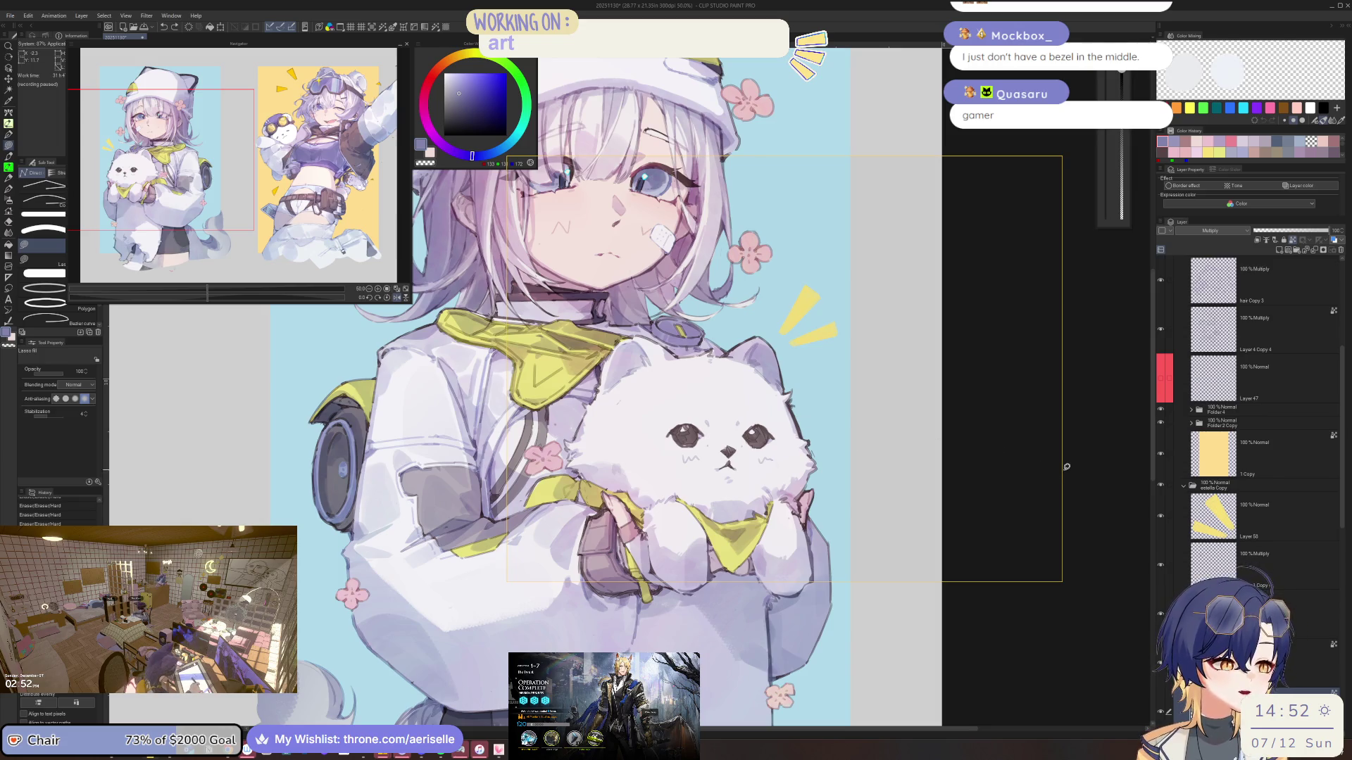
pyautogui.moveTo(1062, 470); pyautogui.dragTo(834, 518)
pyautogui.moveTo(750, 533); pyautogui.dragTo(354, 673)
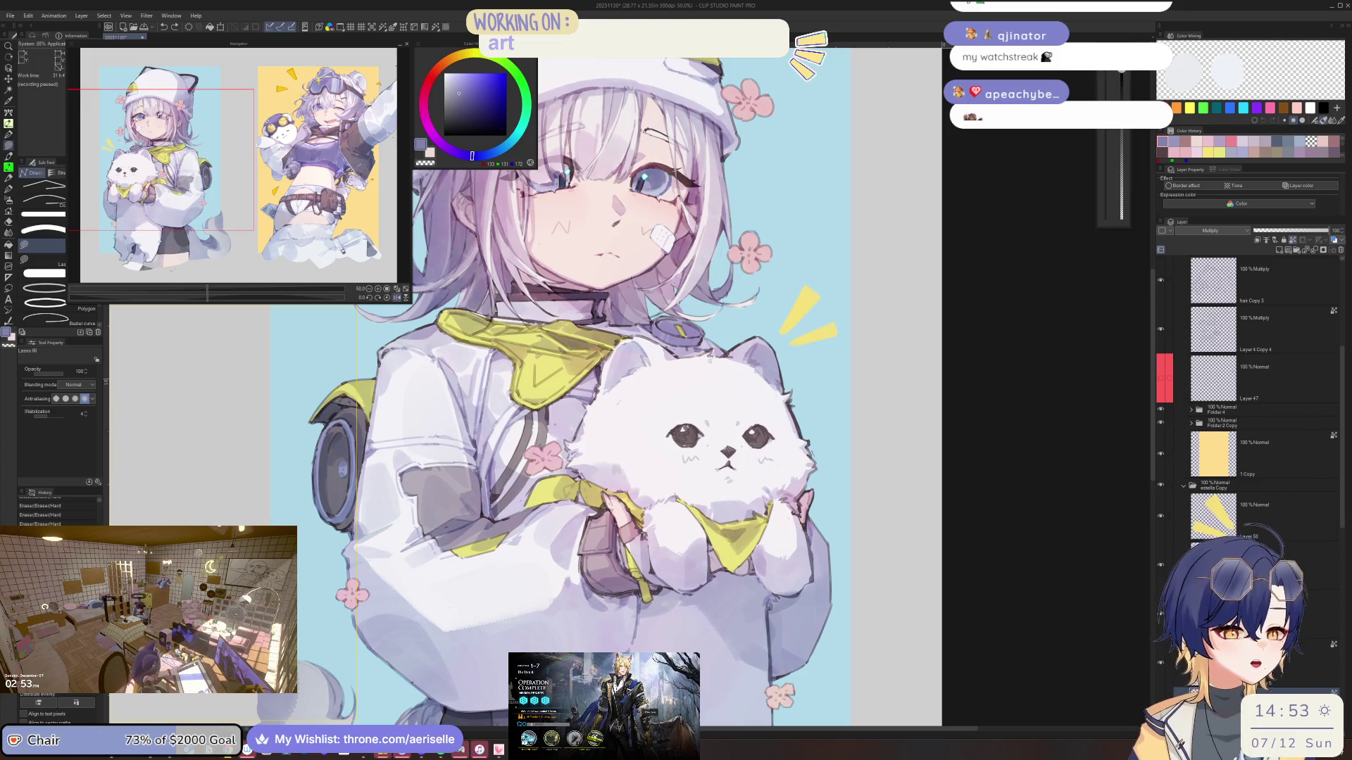
# Mirror the canvas horizontally, switch to a larger Eraser, and select the hair strands layer
pyautogui.press('h')
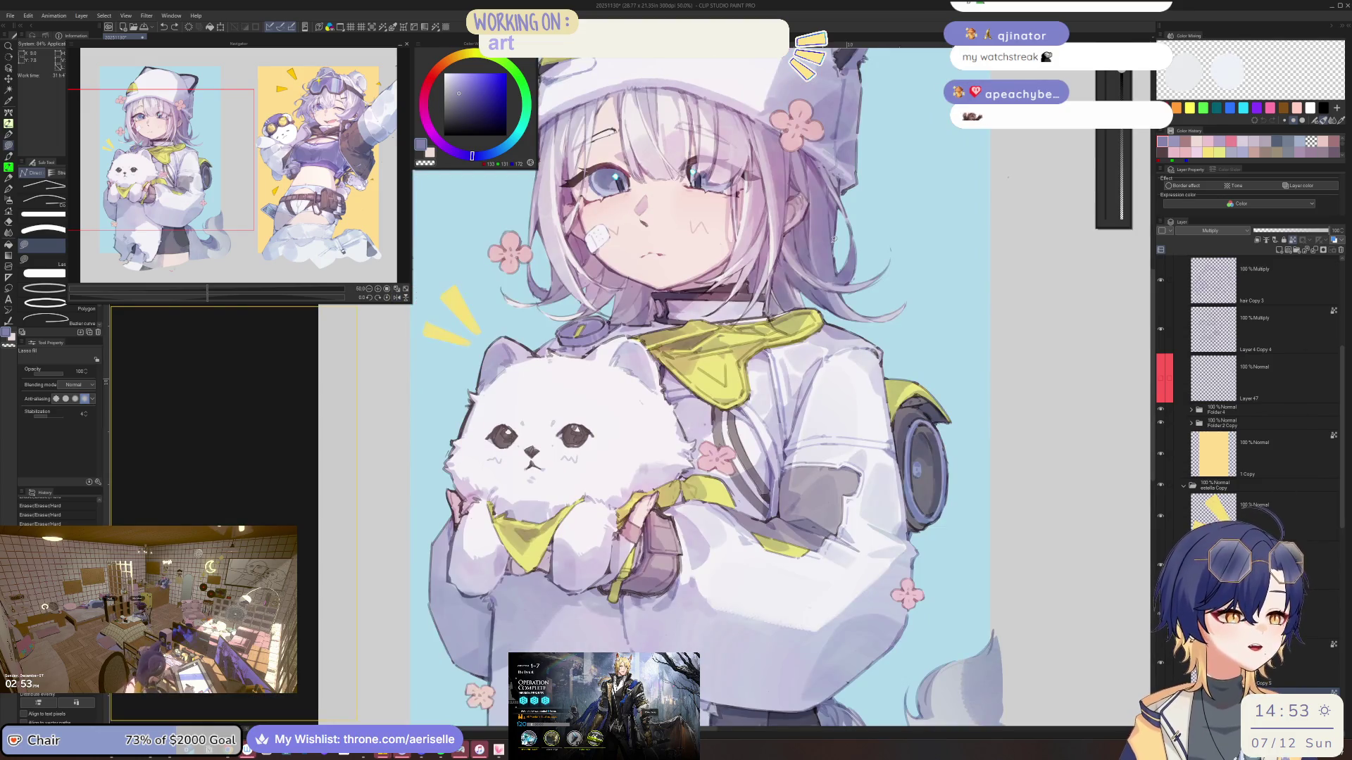
pyautogui.scroll(5, 870, 250)
pyautogui.press('e')
pyautogui.press(']')
pyautogui.press(']')
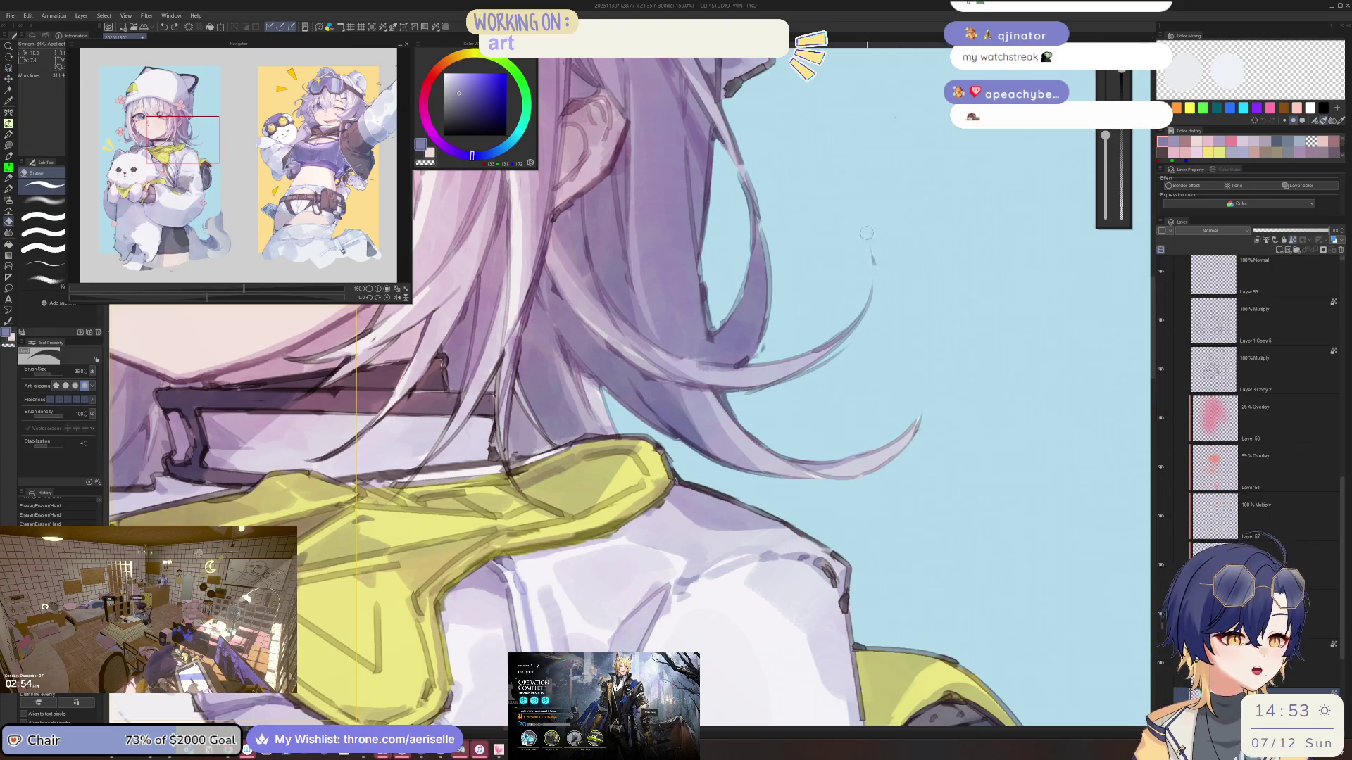
pyautogui.keyDown('ctrl'); pyautogui.keyDown('shift'); pyautogui.click(871, 225); pyautogui.keyUp('shift'); pyautogui.keyUp('ctrl')
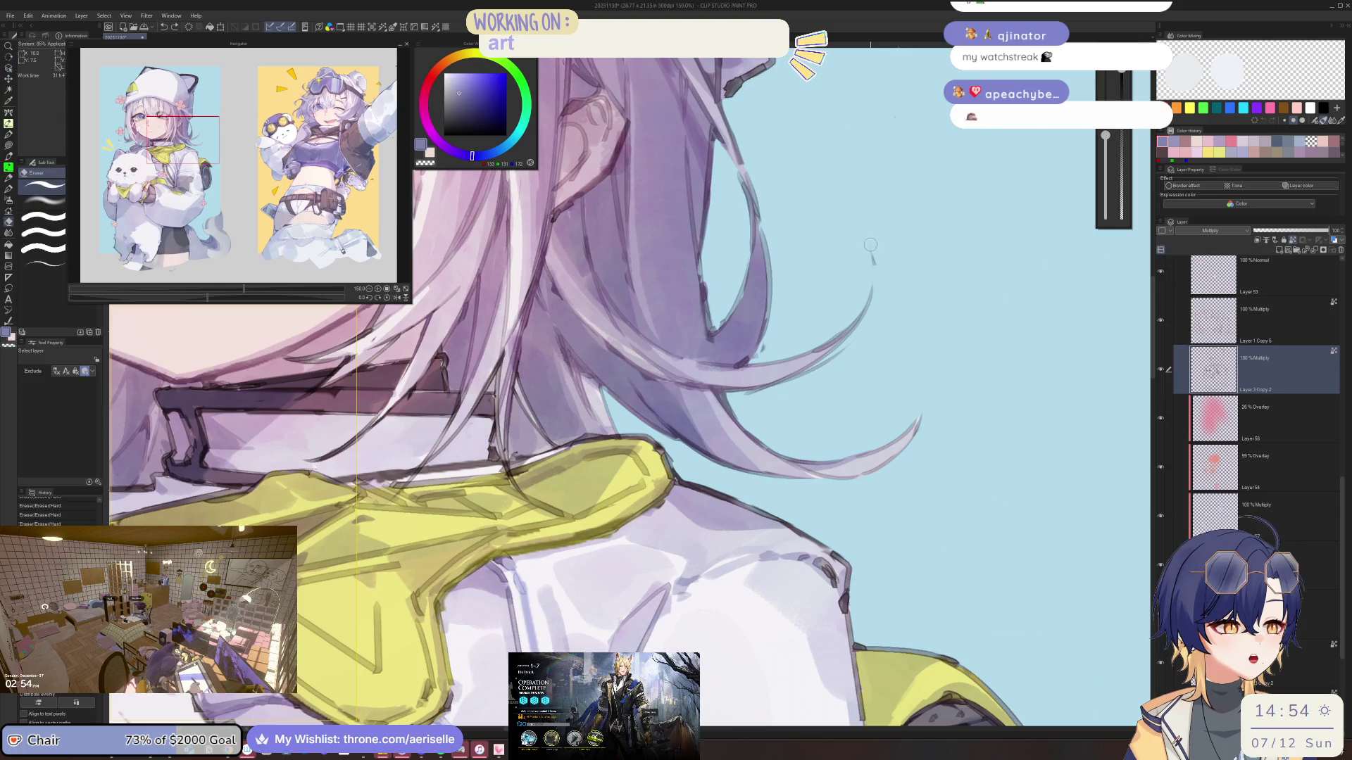
# Erase the stray pink mark and dark specks below the girl's legs
pyautogui.scroll(-5, 788, 352)
pyautogui.moveTo(746, 665)
pyautogui.mouseDown()
pyautogui.moveTo(709, 608)
pyautogui.moveTo(688, 528)
pyautogui.mouseUp()
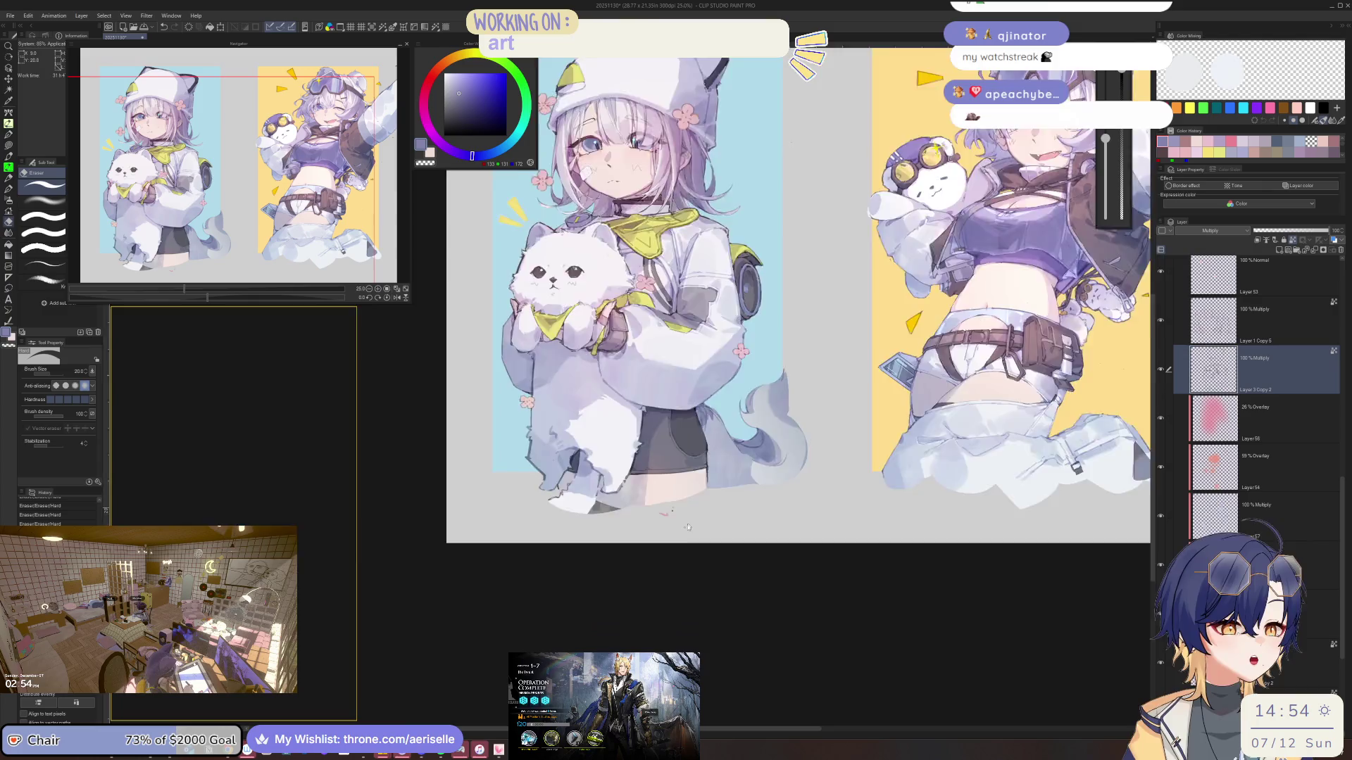
pyautogui.scroll(4, 687, 528)
pyautogui.keyDown('ctrl'); pyautogui.keyDown('shift'); pyautogui.click(631, 488); pyautogui.keyUp('shift'); pyautogui.keyUp('ctrl')
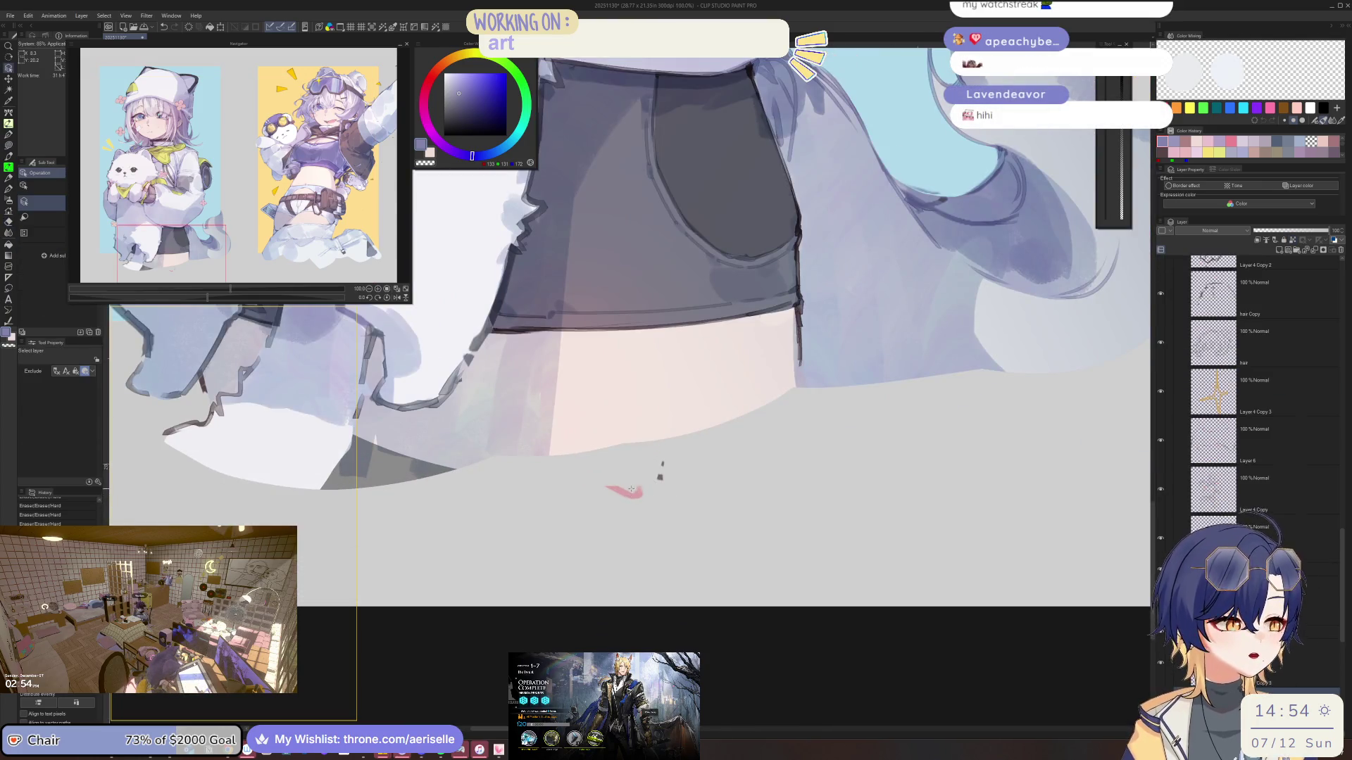
pyautogui.moveTo(605, 493)
pyautogui.mouseDown()
pyautogui.moveTo(642, 492)
pyautogui.moveTo(646, 474)
pyautogui.mouseUp()
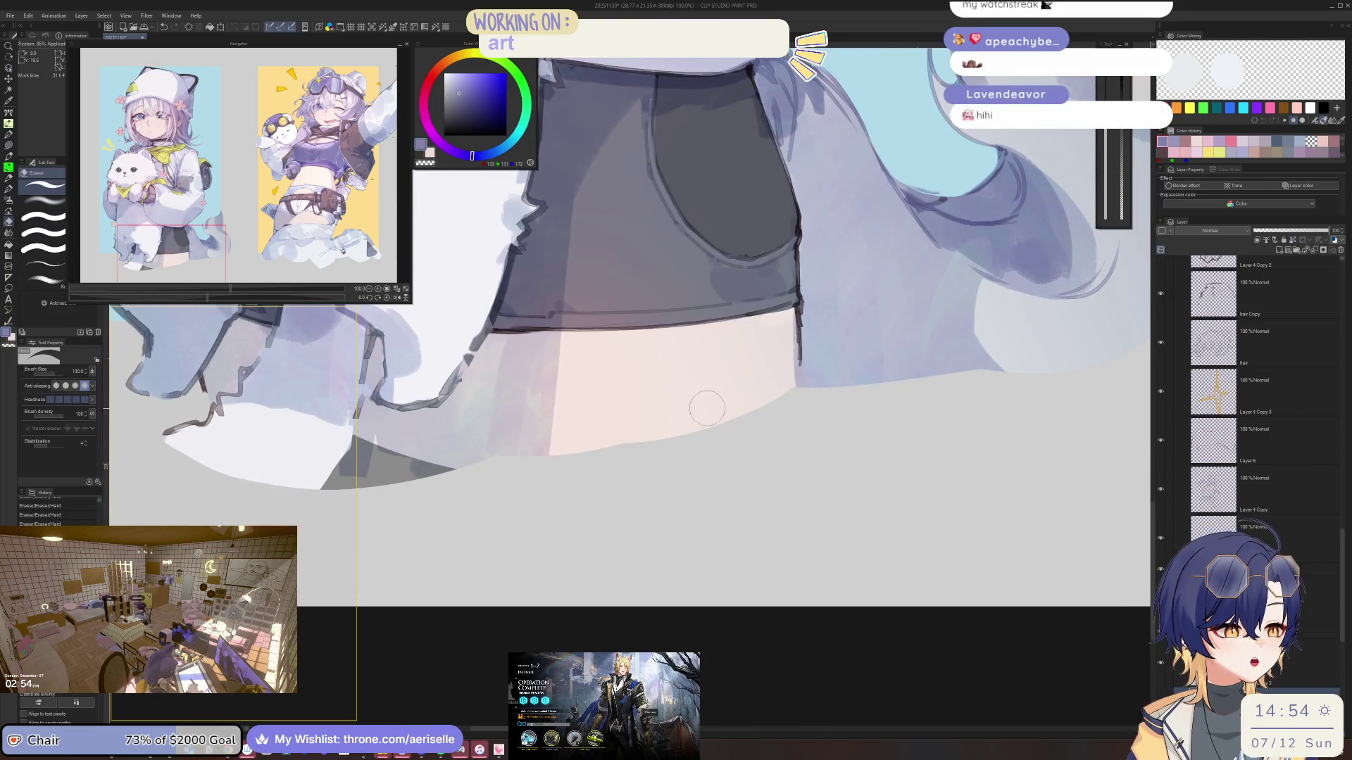
pyautogui.scroll(-3, 733, 362)
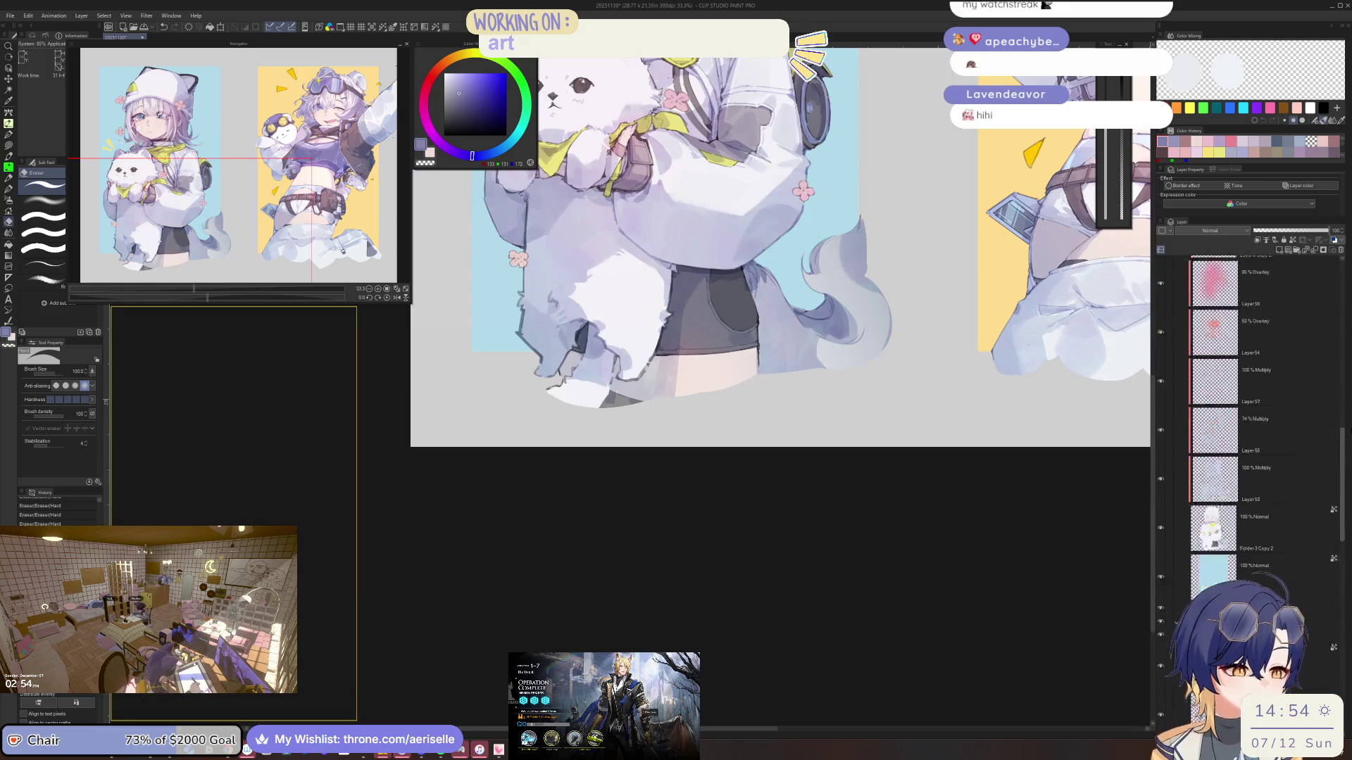
pyautogui.scroll(5, 1346, 378)
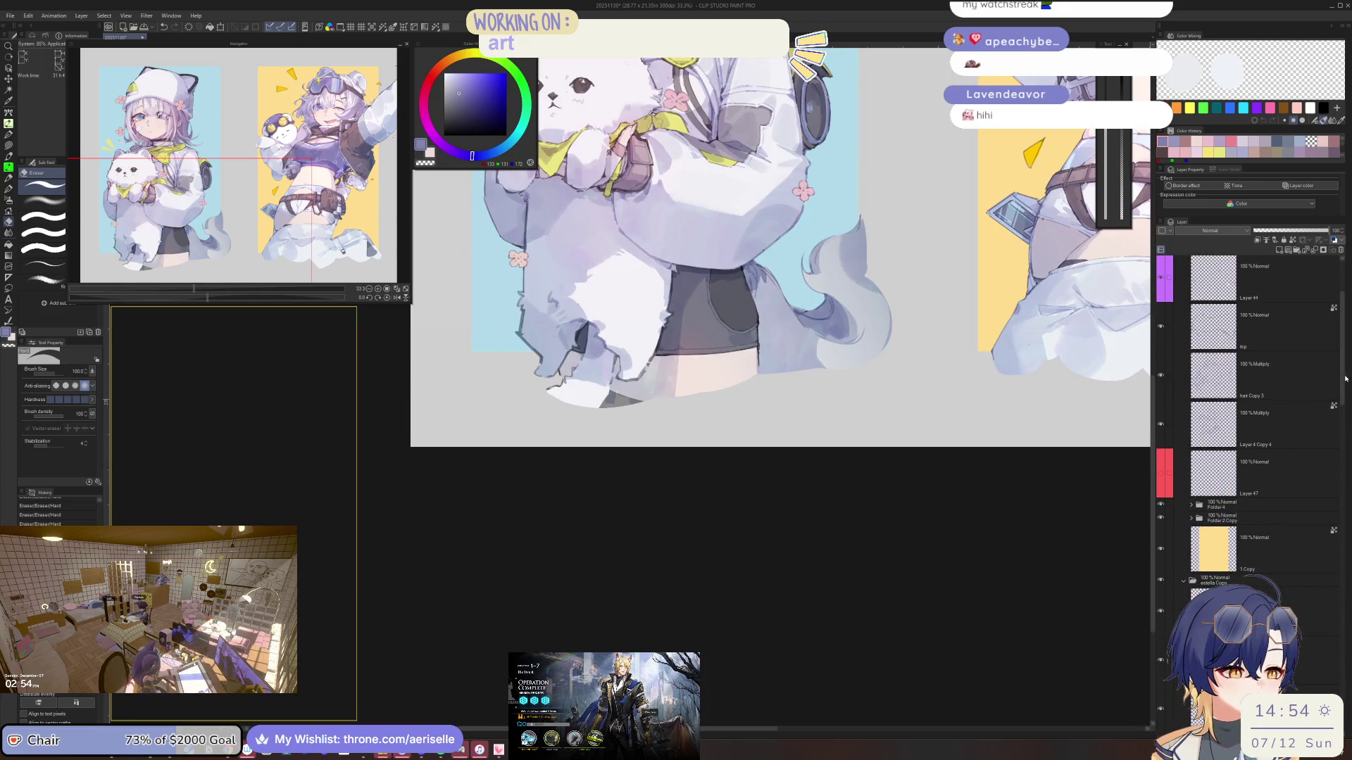
pyautogui.scroll(5, 1175, 261)
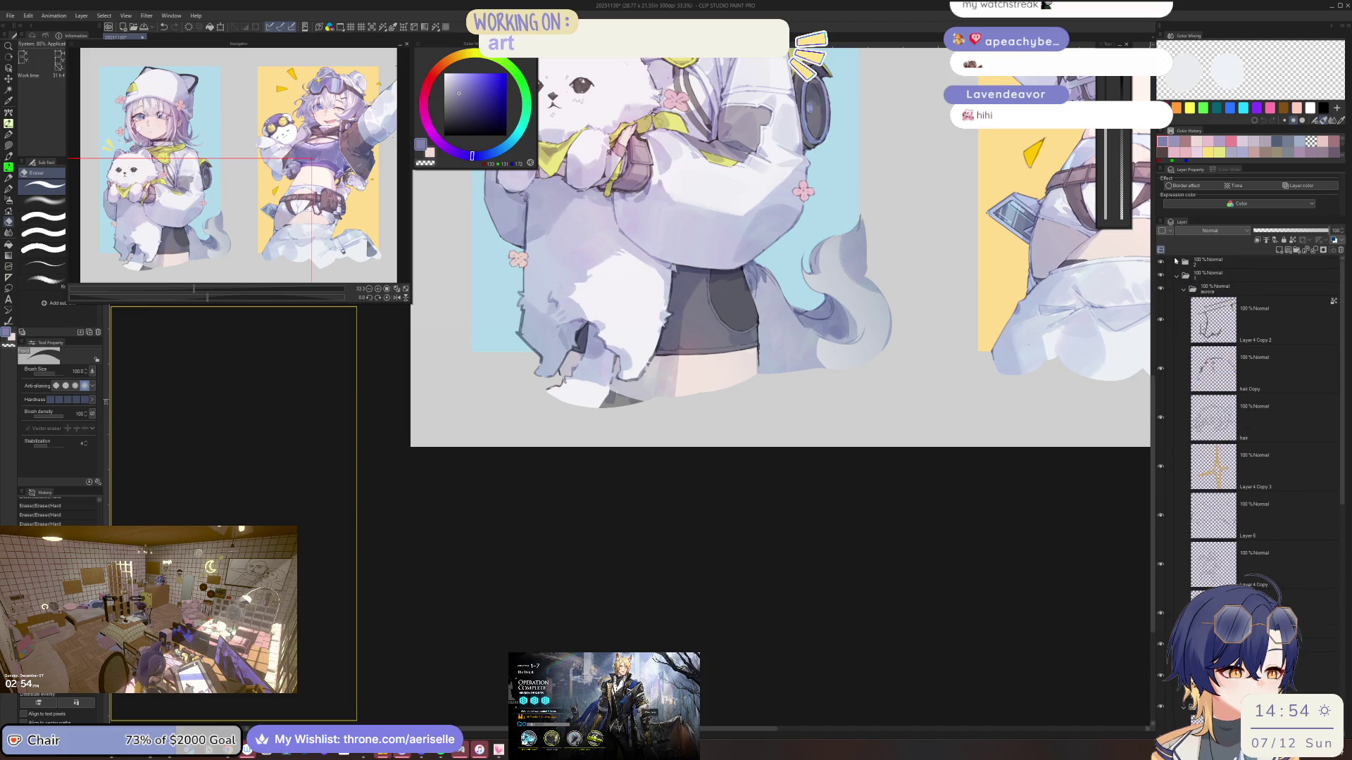
# Collapse folders 1 and 2 in the layer list and frame the girl's lower body
pyautogui.click(1176, 277)
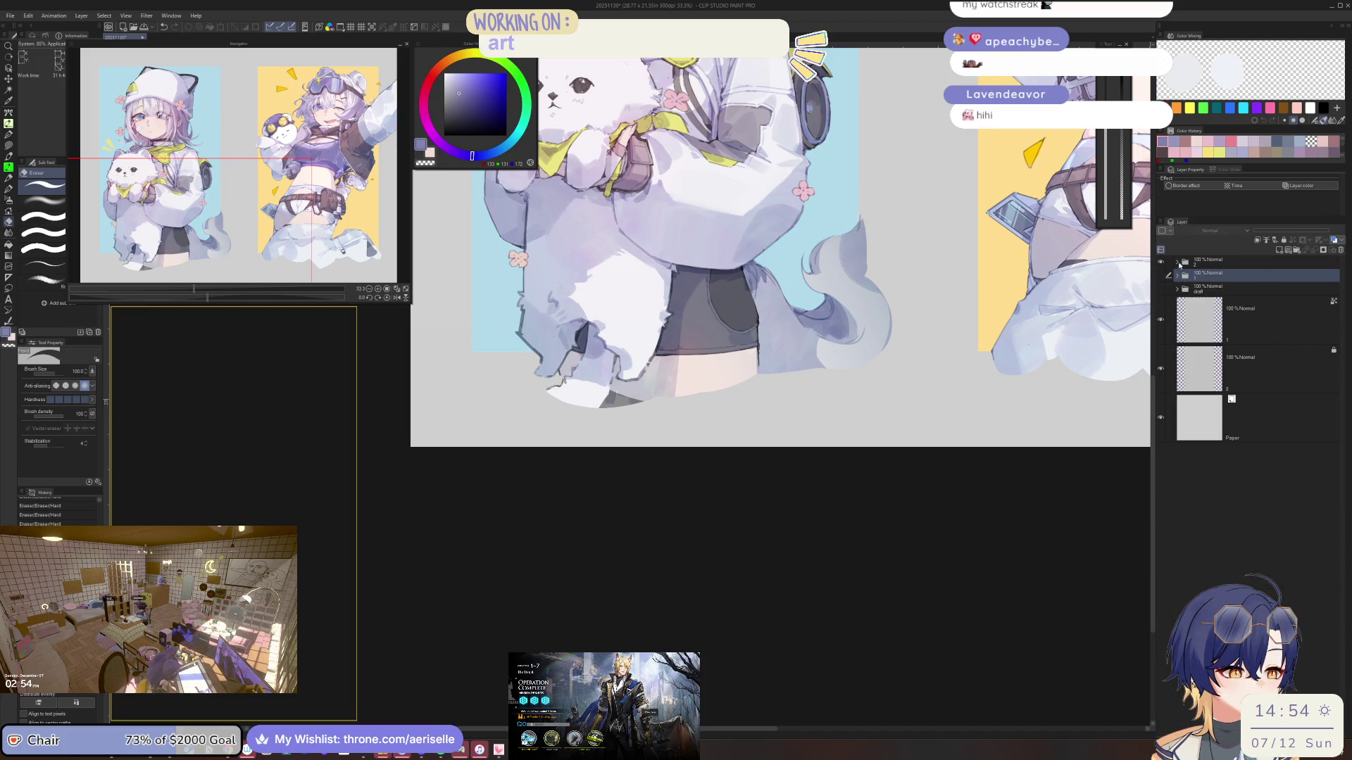
pyautogui.click(1176, 263)
pyautogui.click(1175, 263)
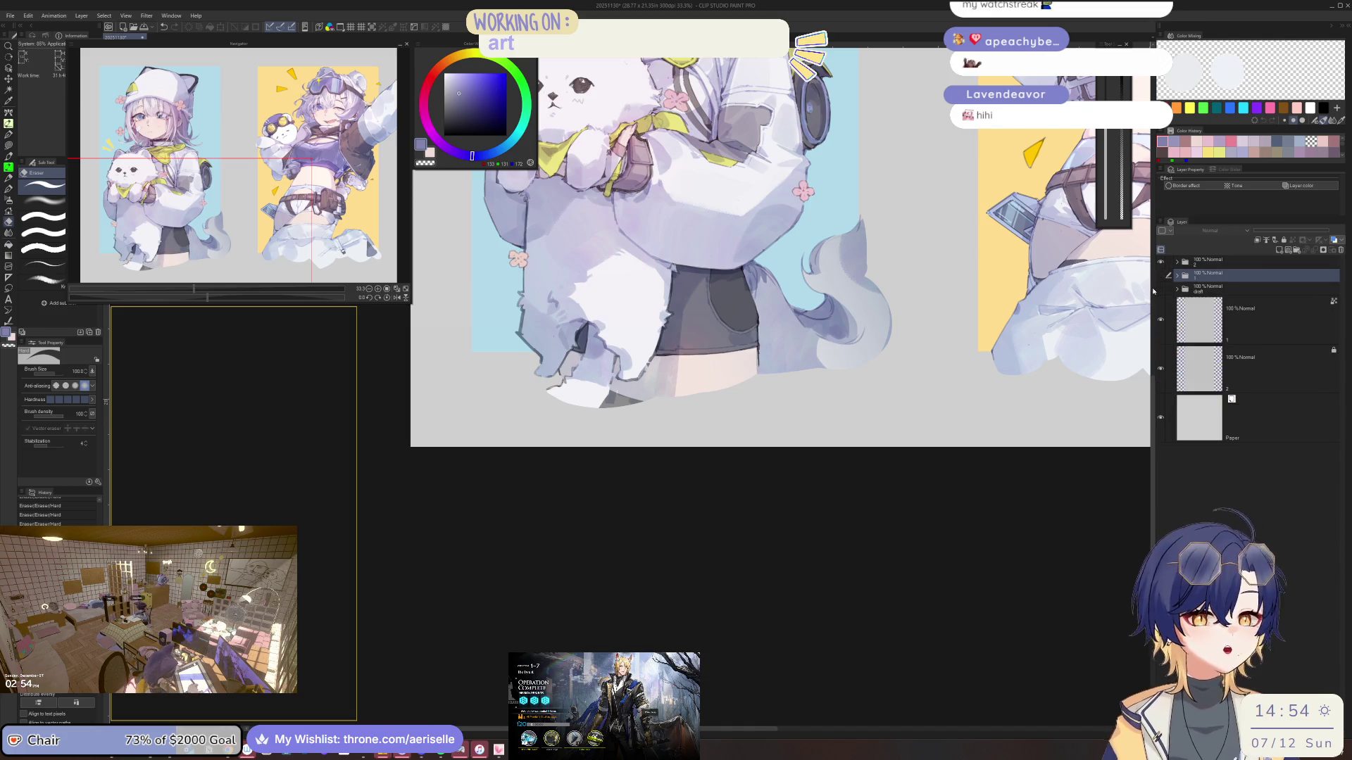
pyautogui.moveTo(784, 451); pyautogui.dragTo(750, 597)
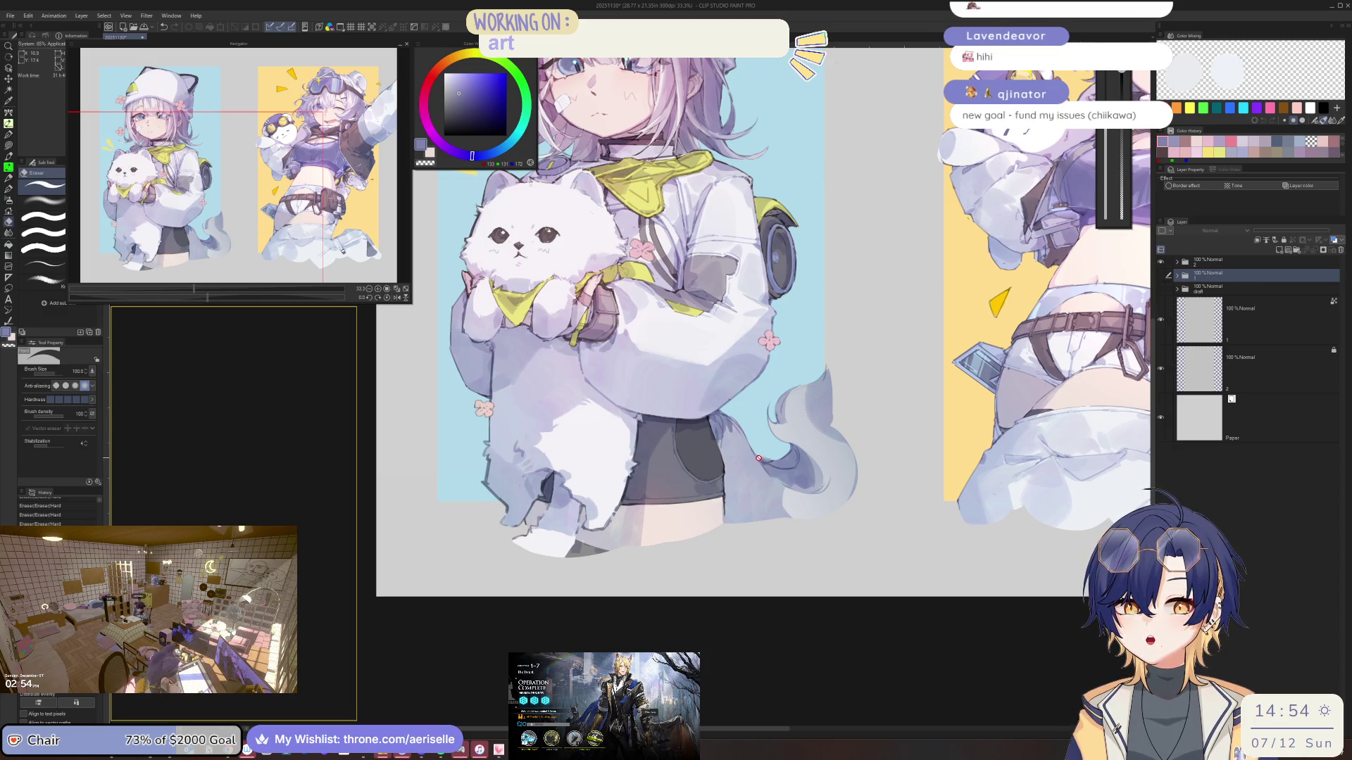
pyautogui.scroll(1, 747, 446)
pyautogui.scroll(1, 717, 452)
pyautogui.scroll(-1, 729, 445)
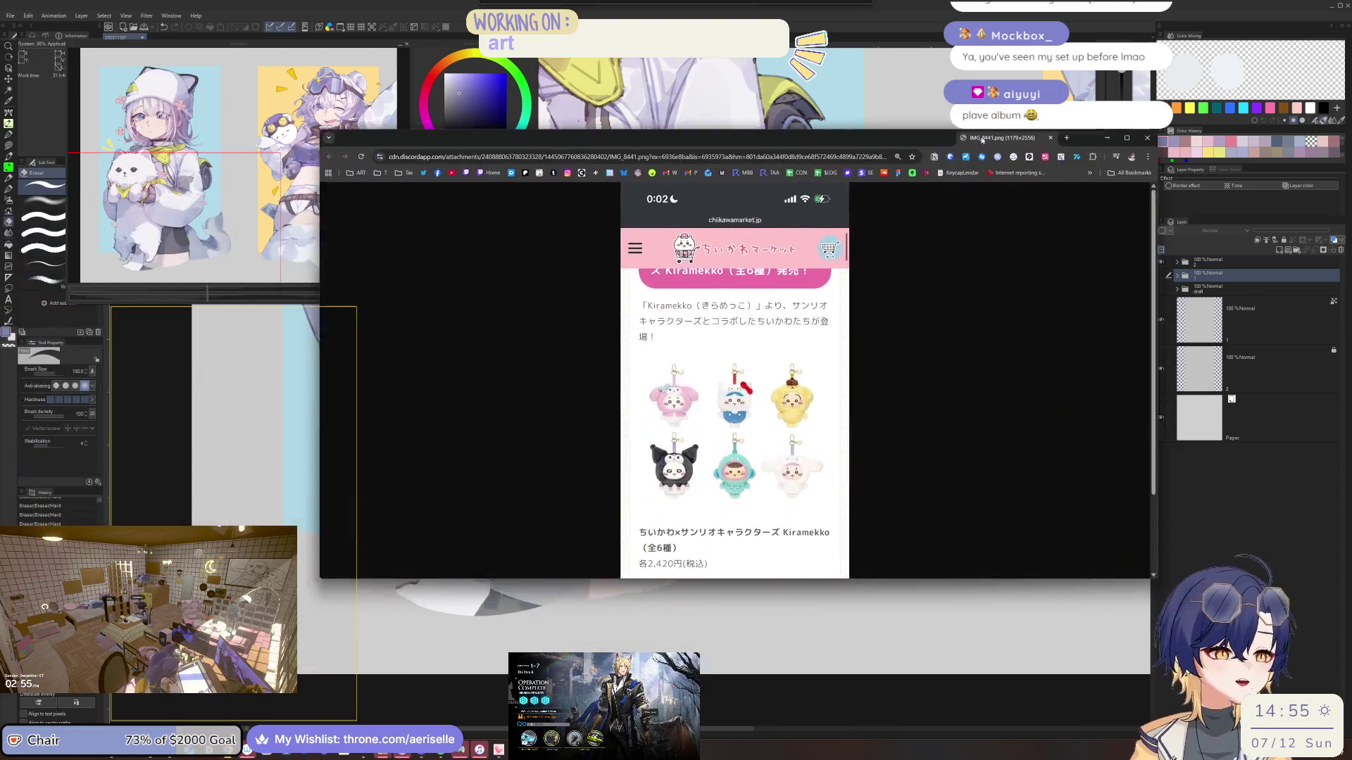
# Zoom in on the plush keychain image, fit it to the window, and enlarge it again
pyautogui.scroll(-2, 1067, 362)
pyautogui.click(859, 352)
pyautogui.scroll(-3, 858, 373)
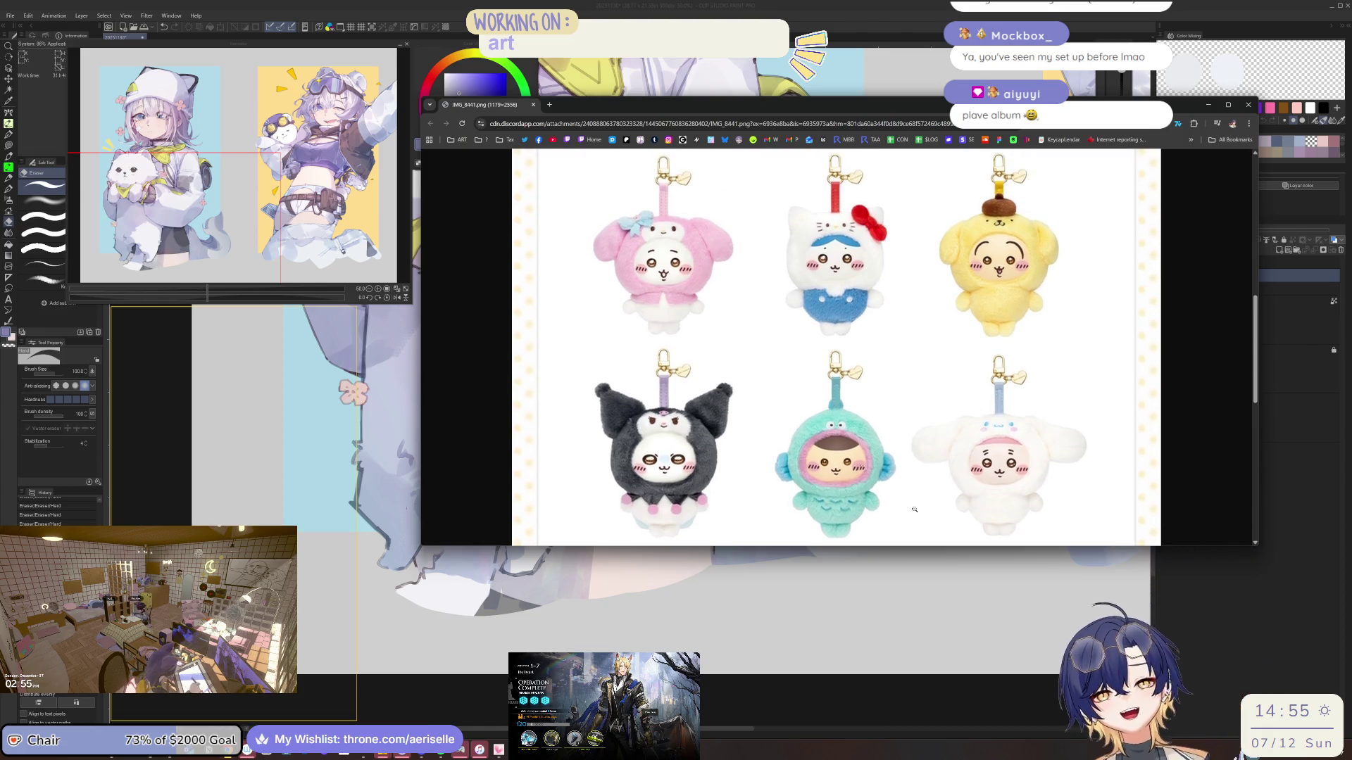
pyautogui.click(939, 336)
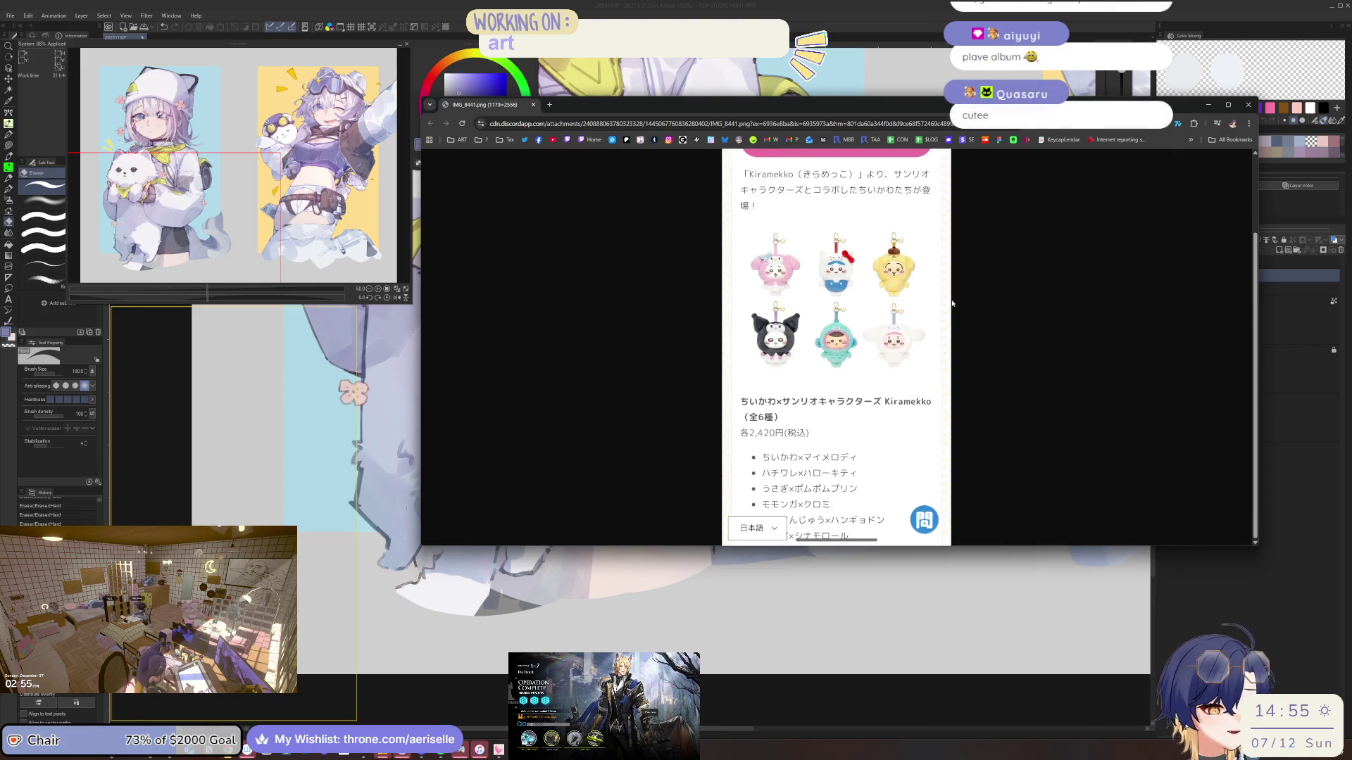
pyautogui.click(892, 317)
pyautogui.scroll(-5, 892, 317)
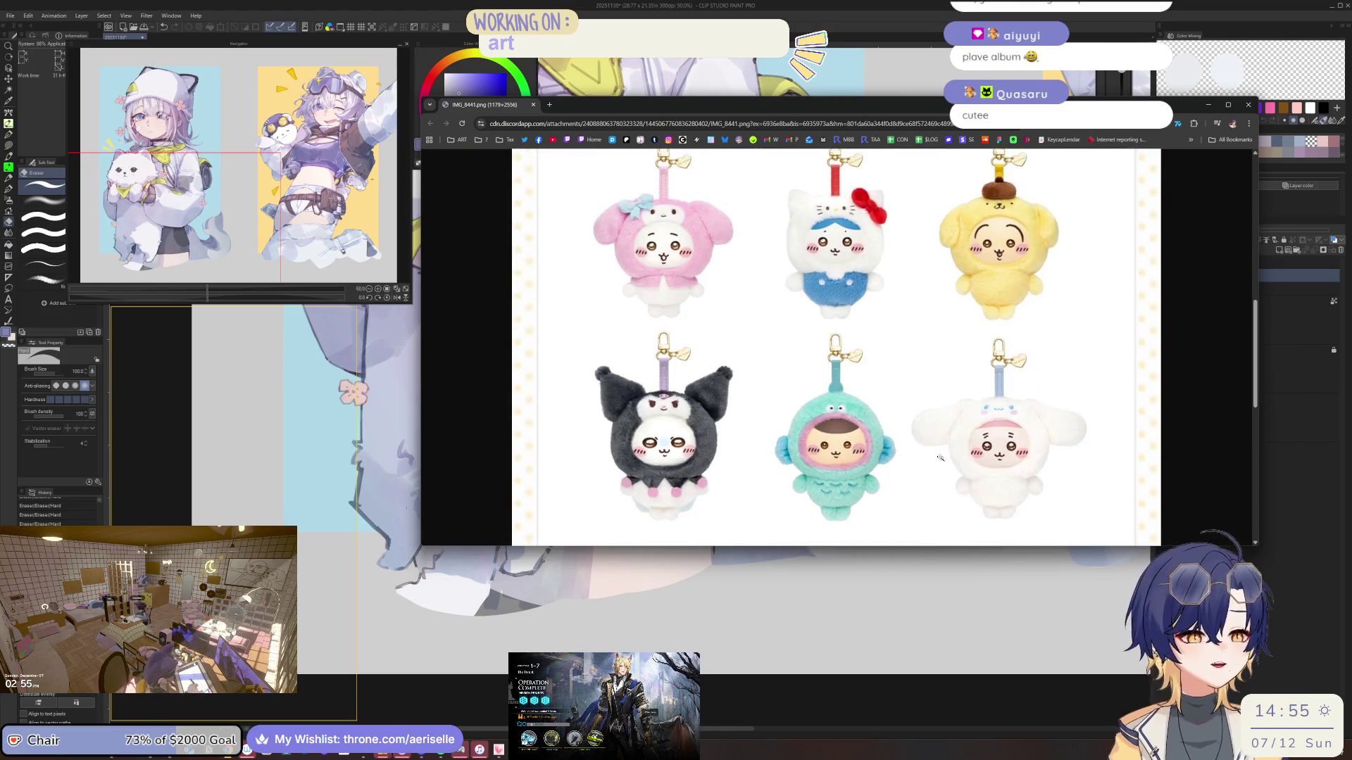
pyautogui.click(1028, 243)
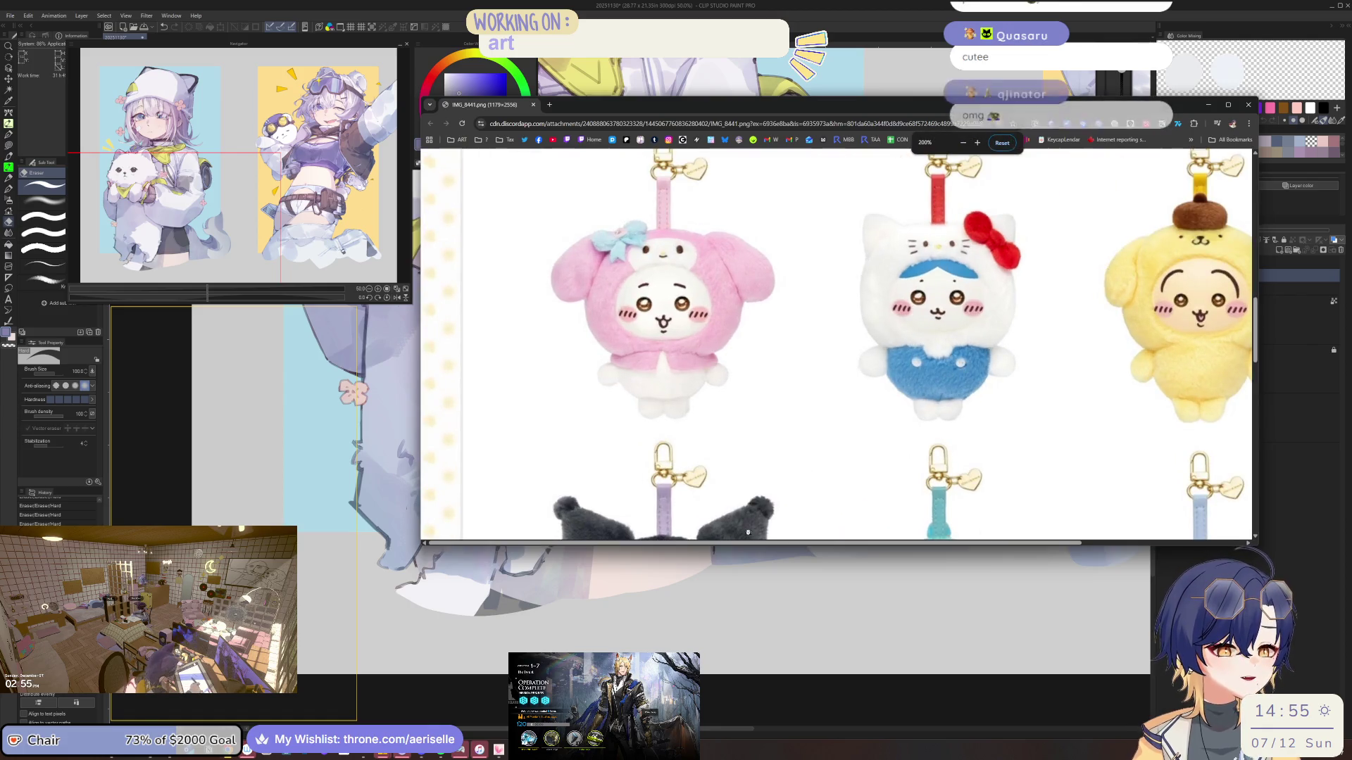
# Zoom the page further with Ctrl+Plus, scroll across the plushies, and close the image window
pyautogui.moveTo(778, 546); pyautogui.dragTo(937, 545)
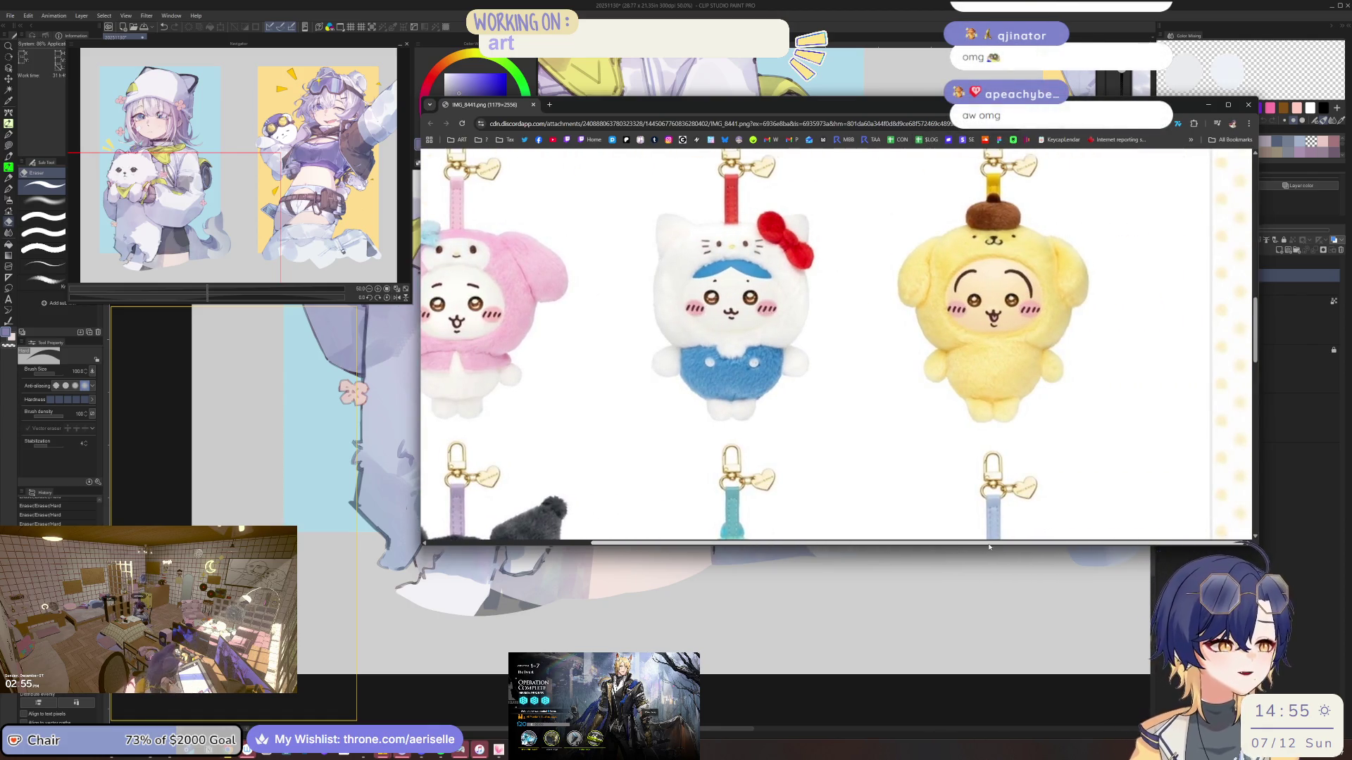
pyautogui.hscroll(-3, 879, 440)
pyautogui.scroll(-3, 878, 440)
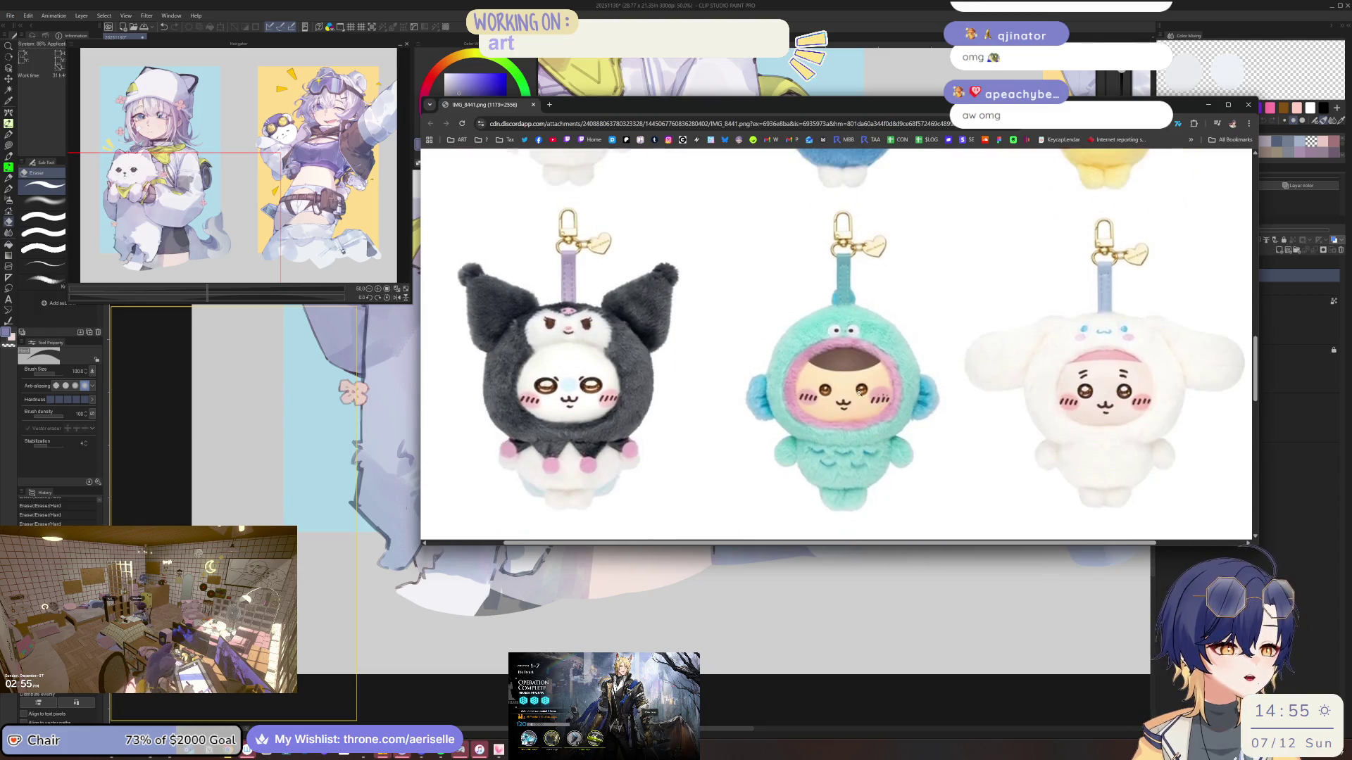
pyautogui.hotkey('ctrl', '+')
pyautogui.hotkey('ctrl', '+')
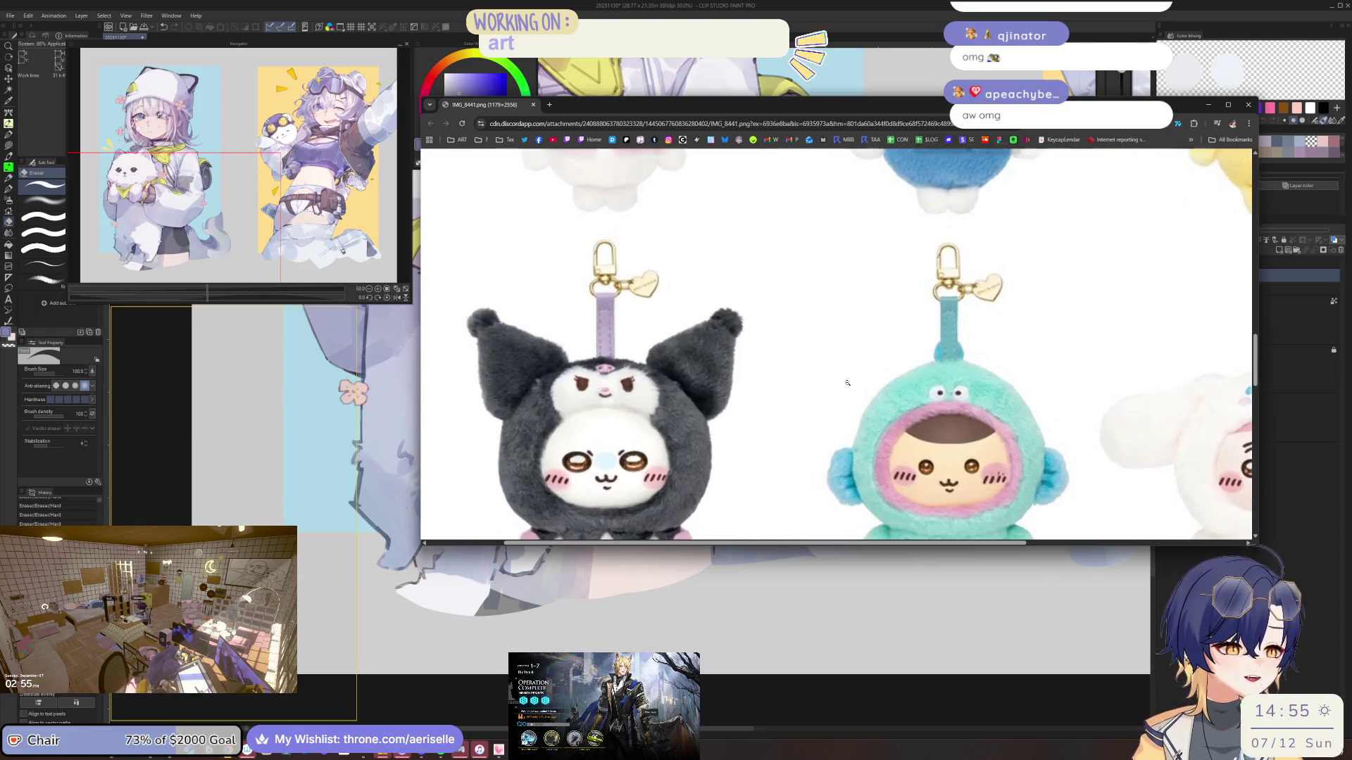
pyautogui.hscroll(3, 746, 526)
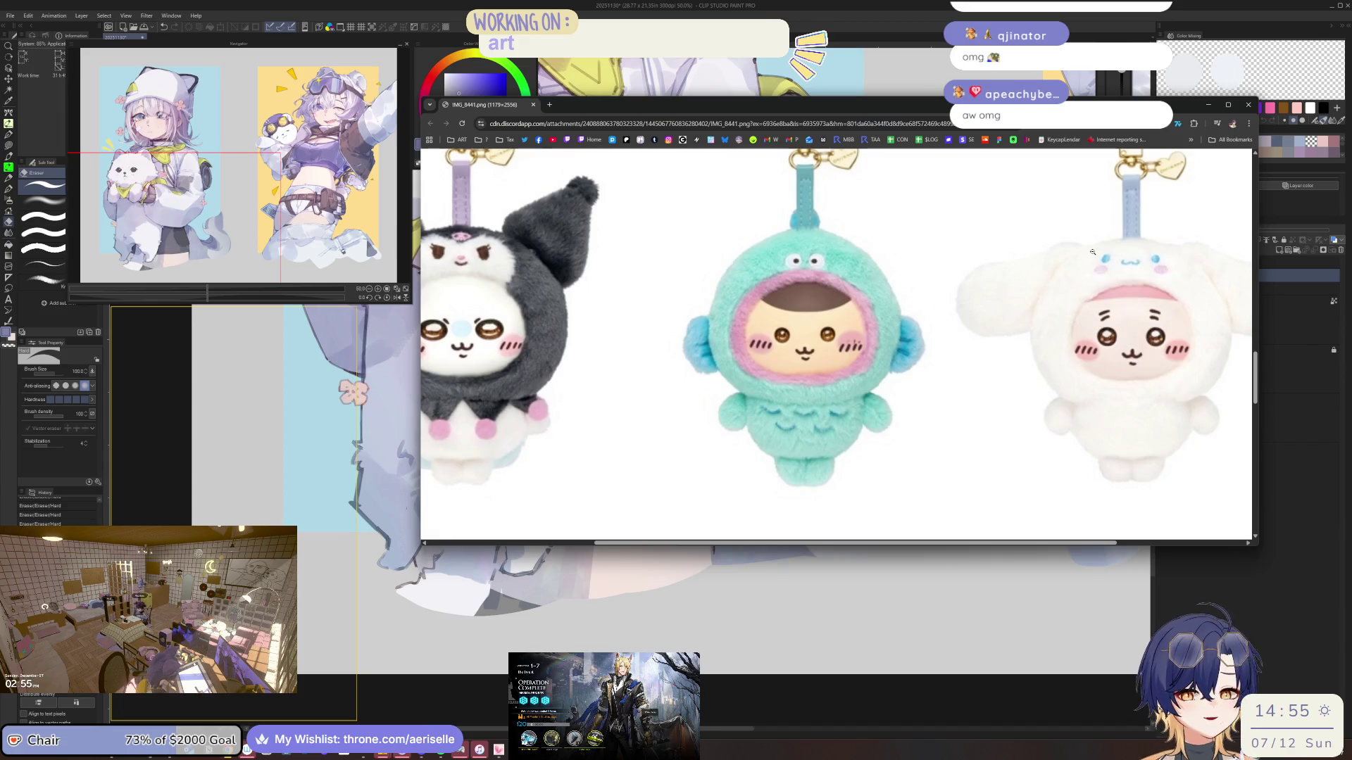
pyautogui.scroll(5, 1093, 255)
pyautogui.scroll(-5, 1096, 259)
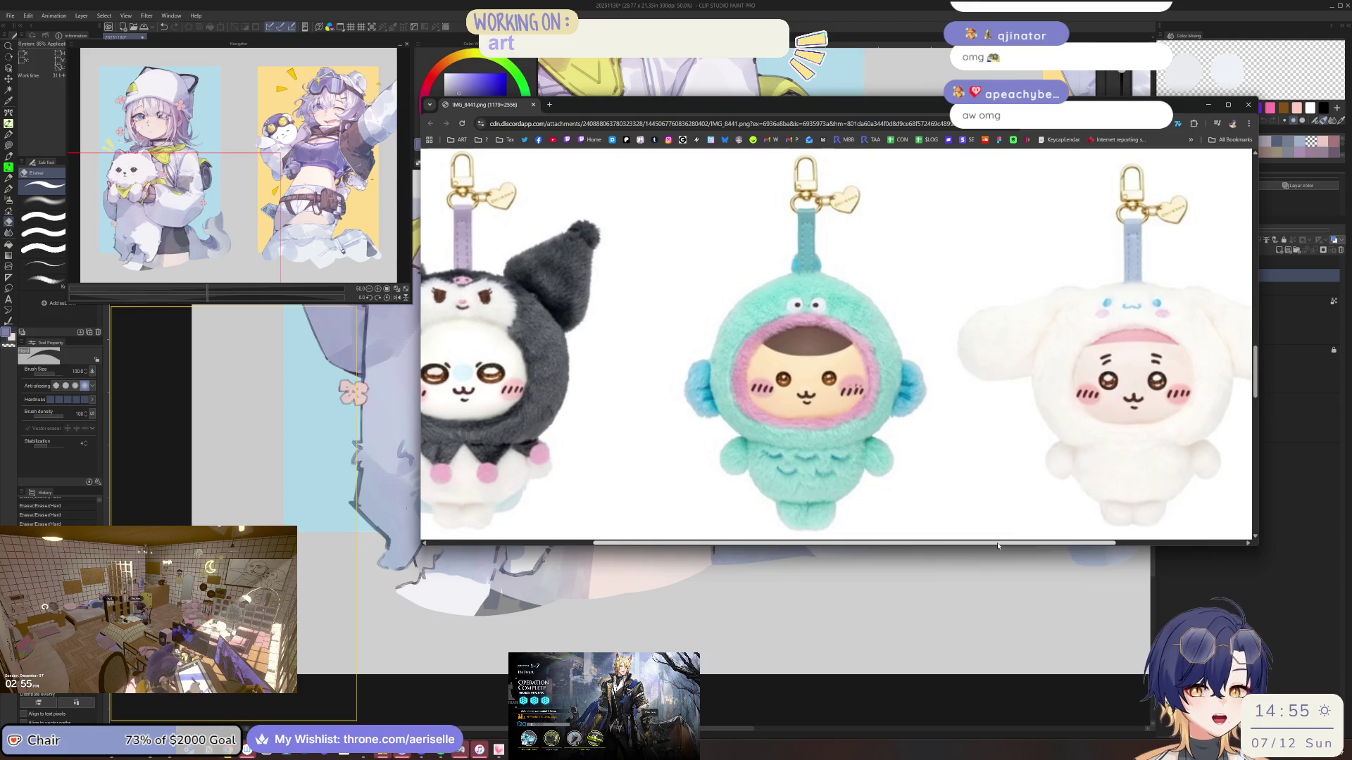
pyautogui.click(1249, 105)
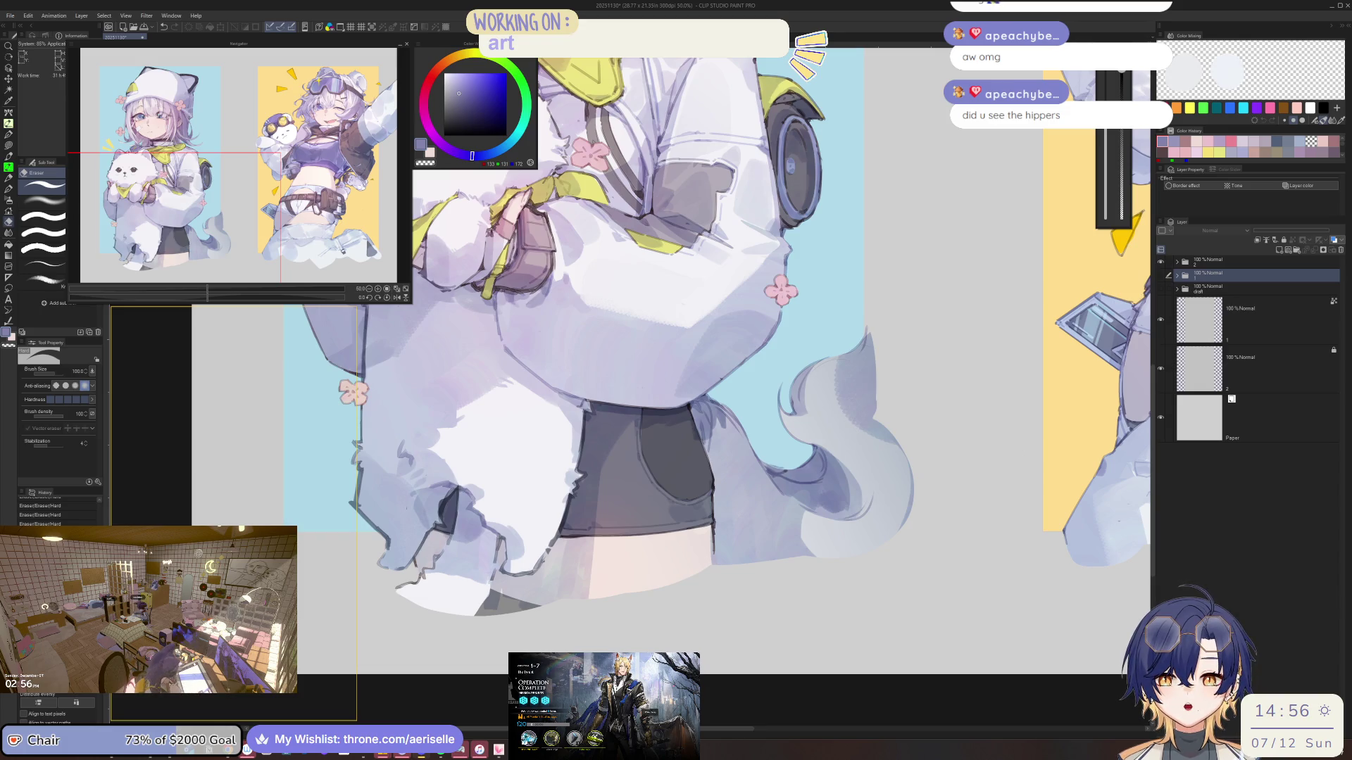
# Bring the Chrome window with the bagged pink plush photo in front of Clip Studio Paint
pyautogui.hotkey('alt', 'Tab')
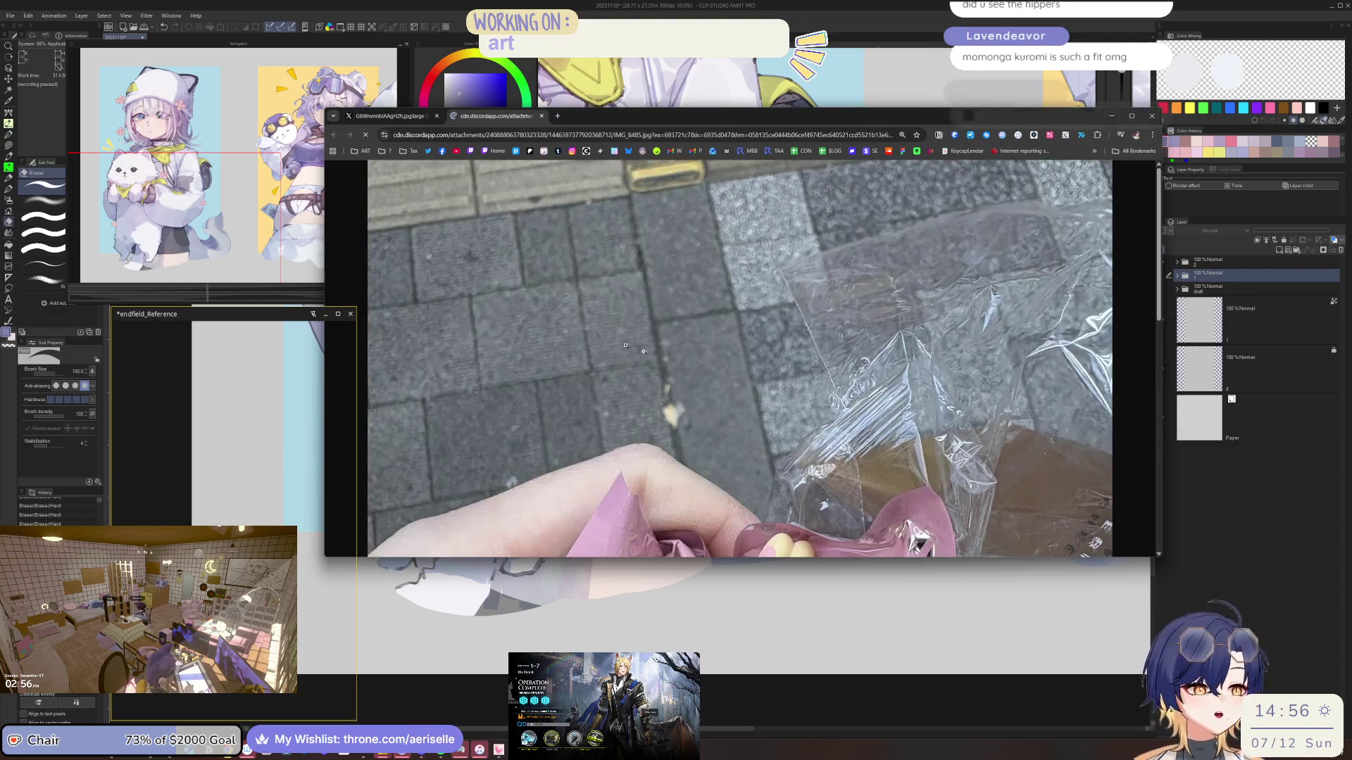
# Scroll through the bagged plush photo, then switch to the mushroom plush photo tab
pyautogui.scroll(-1, 727, 339)
pyautogui.scroll(2, 727, 339)
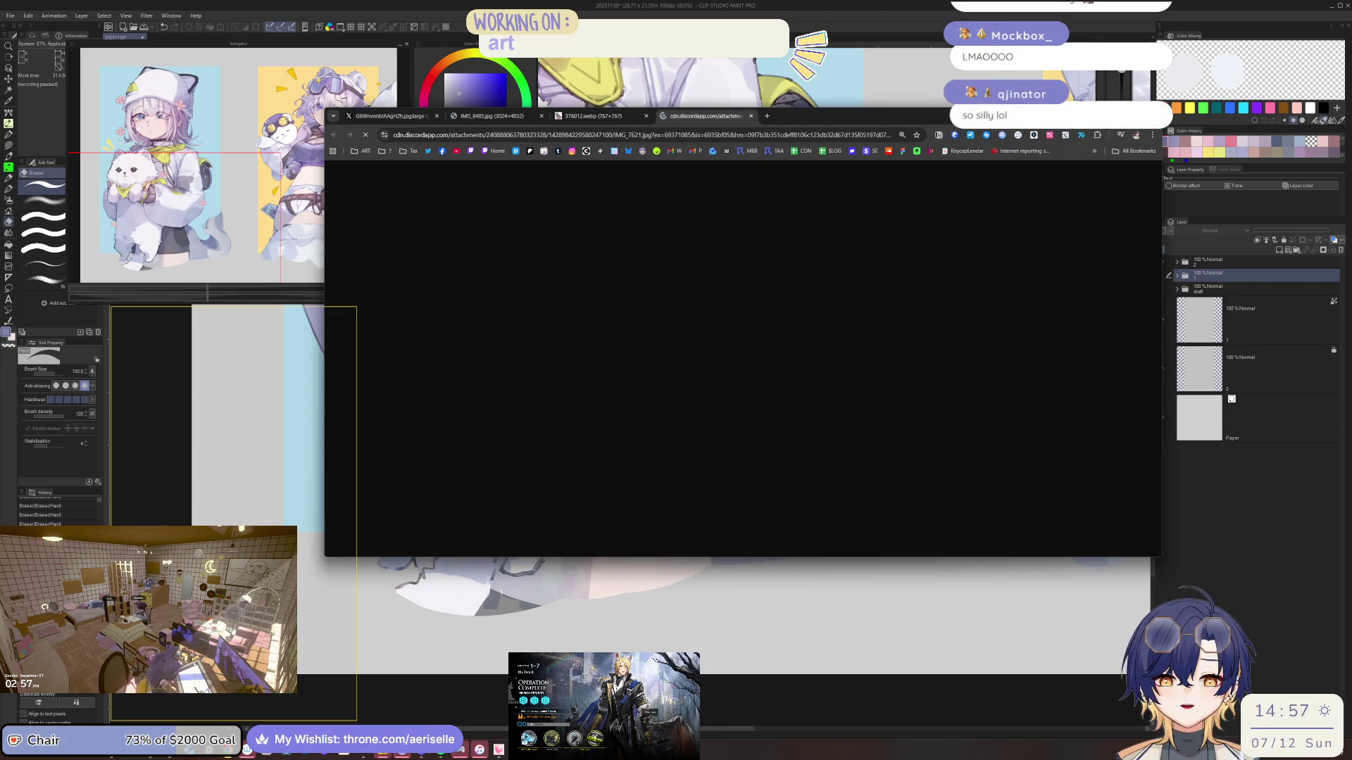
pyautogui.scroll(-5, 740, 357)
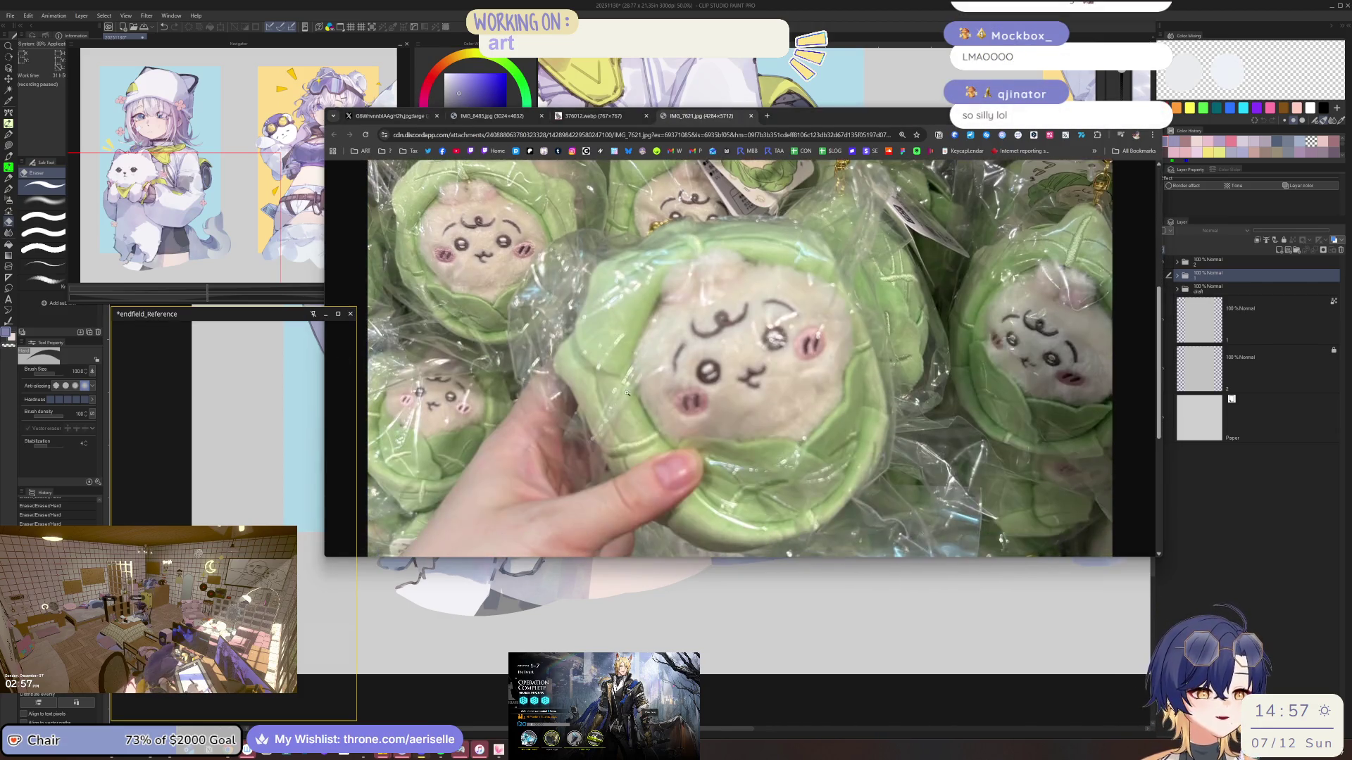
pyautogui.scroll(1, 740, 358)
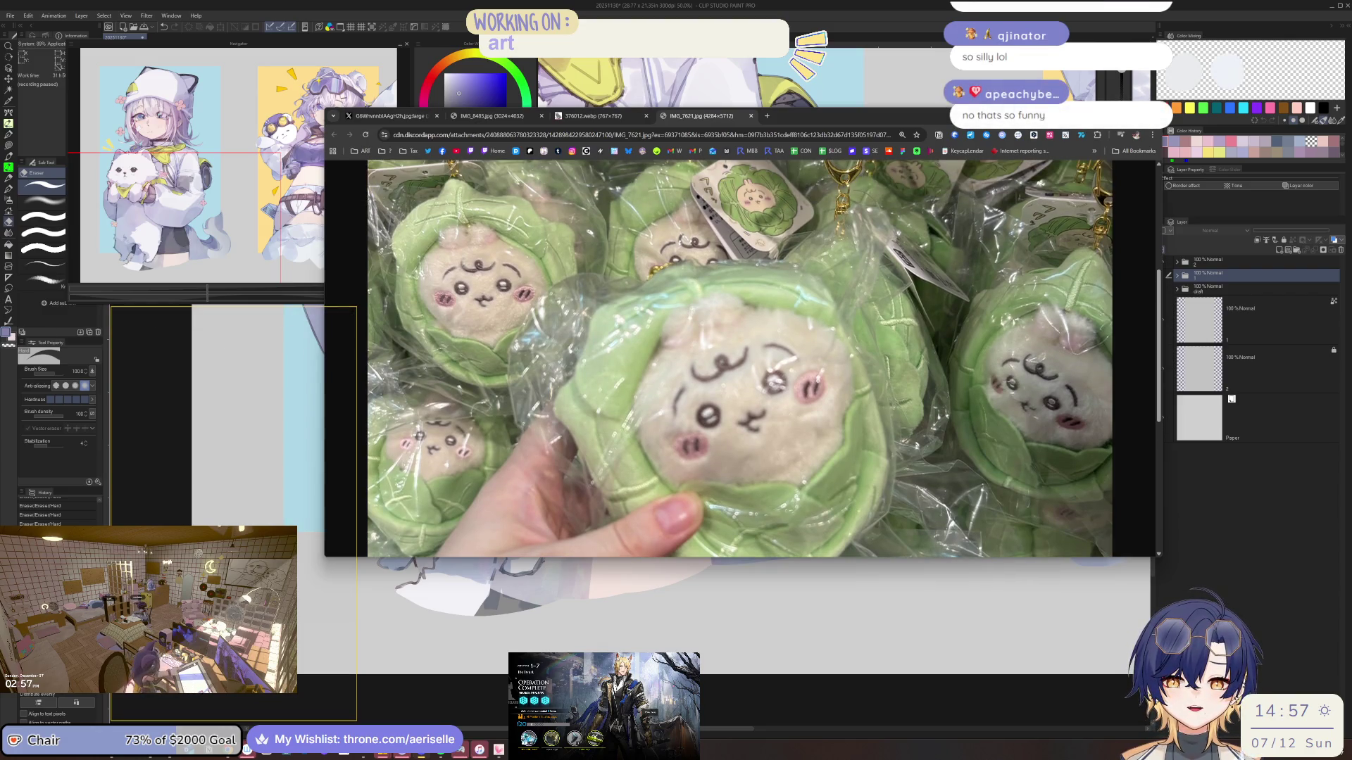
pyautogui.click(594, 117)
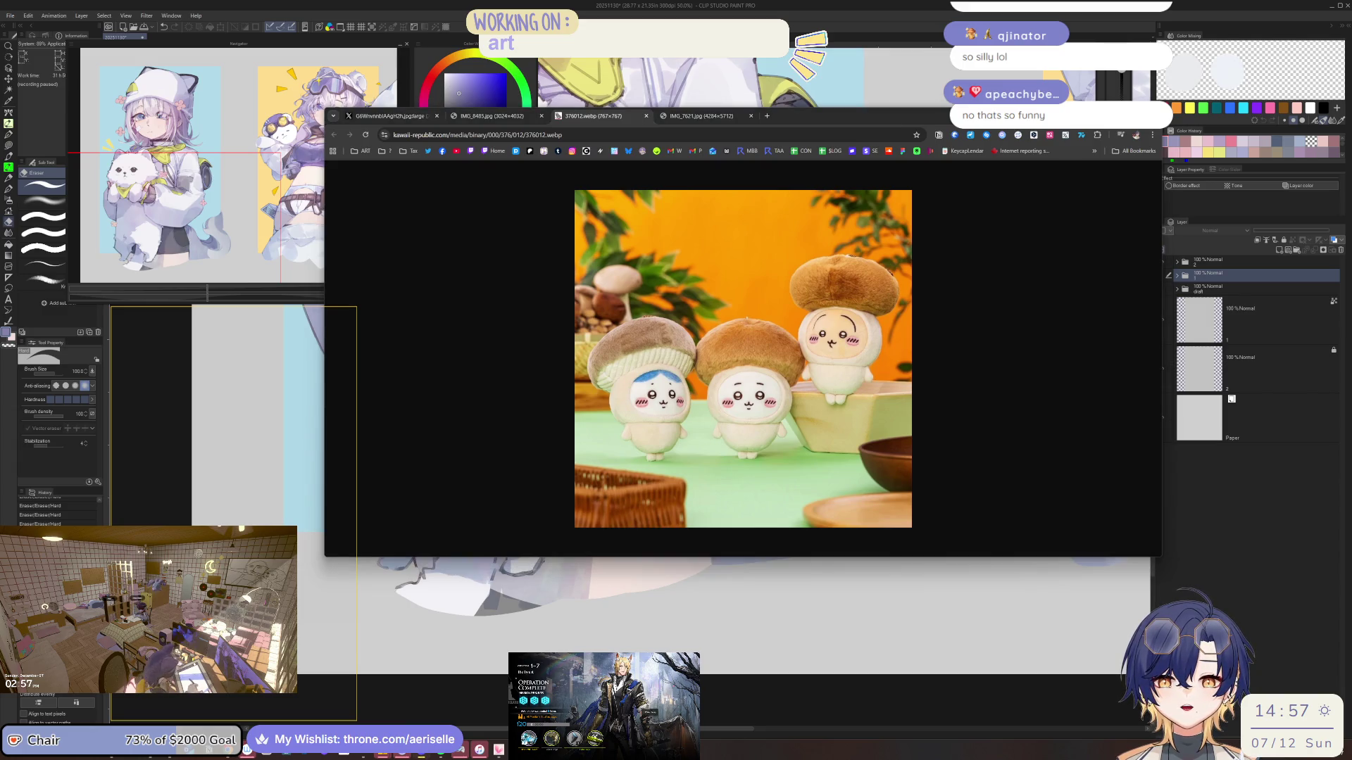
pyautogui.scroll(-5, 834, 387)
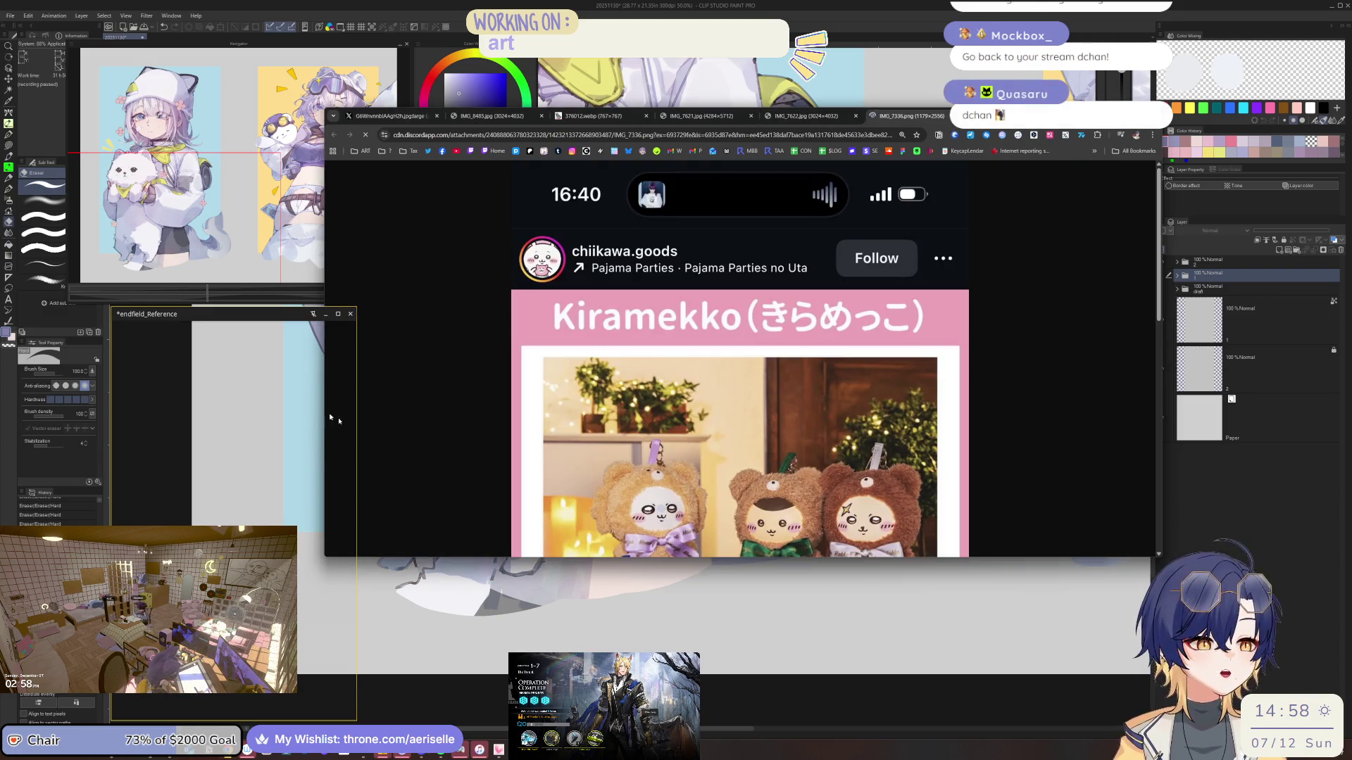
# Close the Kiramekko bear plush tab with Ctrl+W and zoom into the IMG_7222 bag plush photo
pyautogui.scroll(-3, 737, 441)
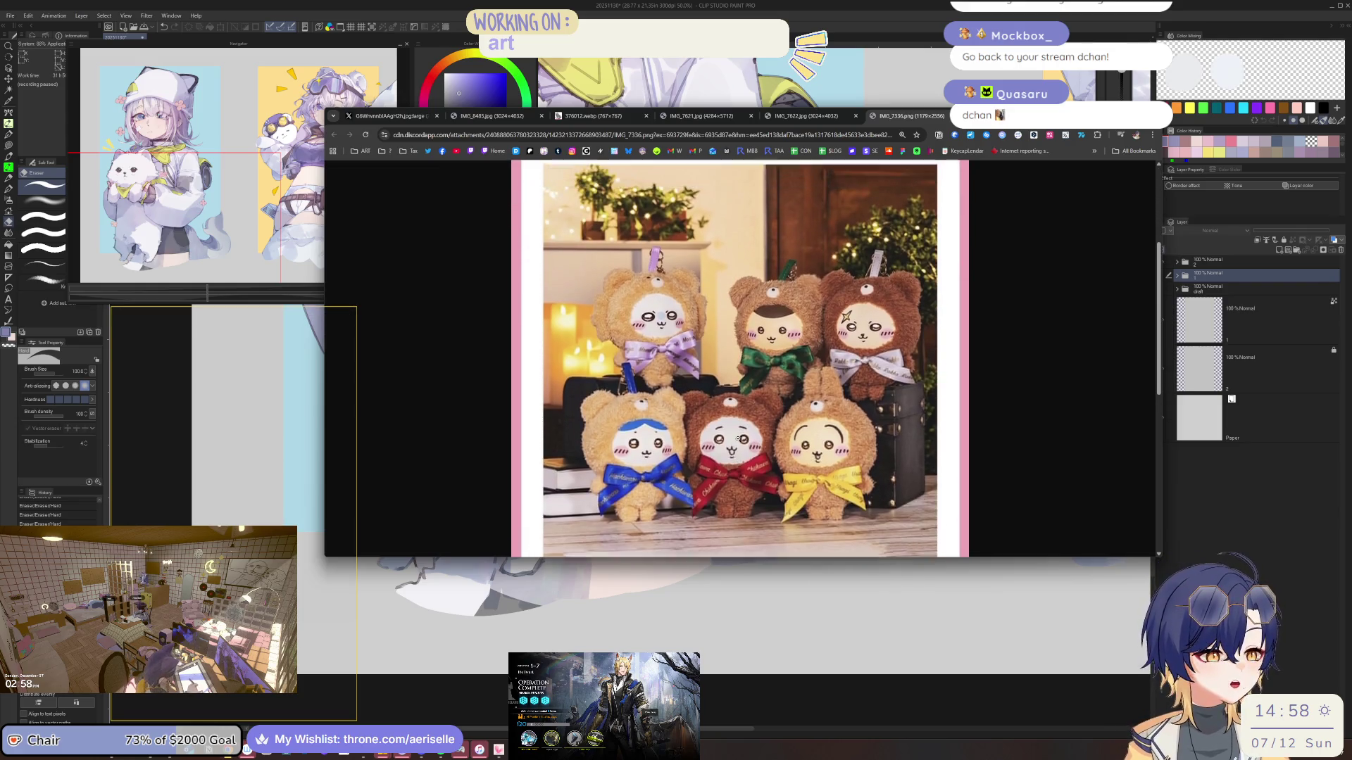
pyautogui.scroll(-1, 526, 405)
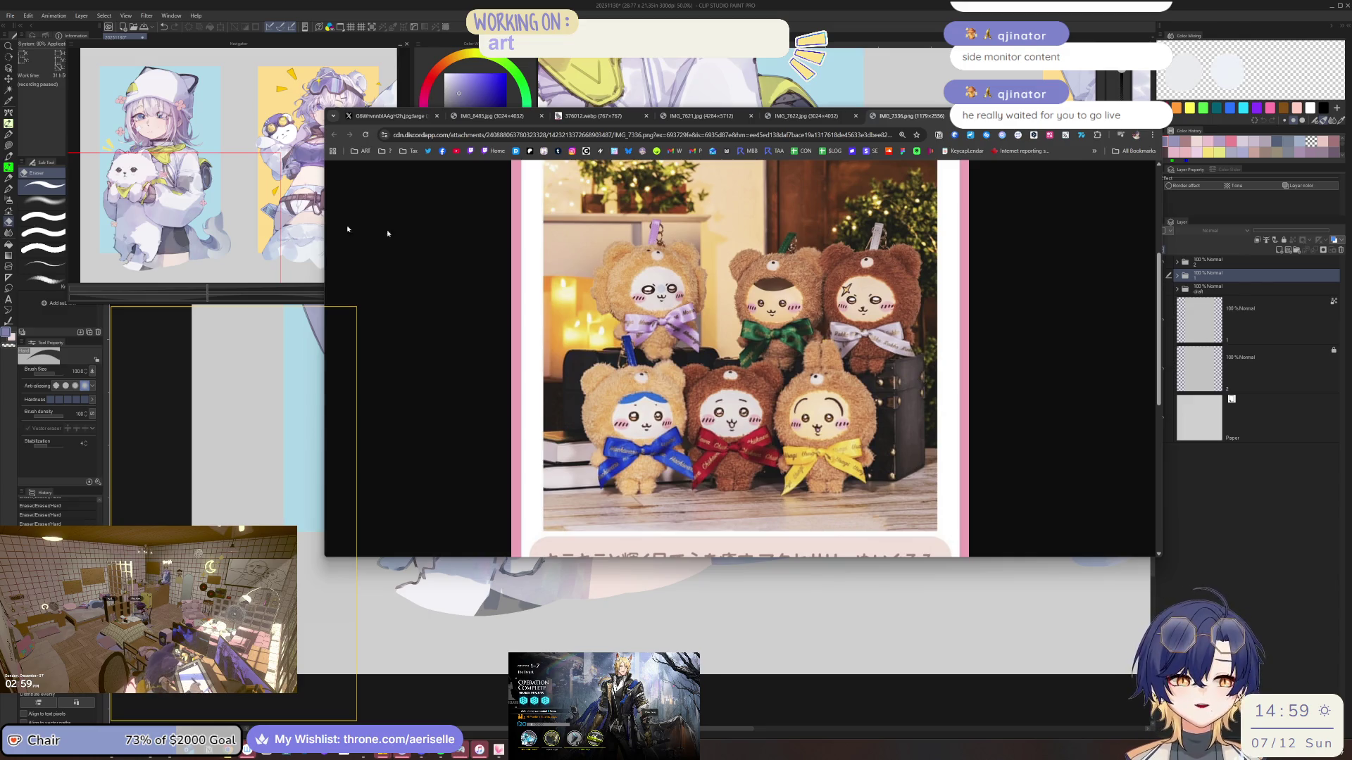
pyautogui.hotkey('ctrl', 'w')
pyautogui.click(801, 359)
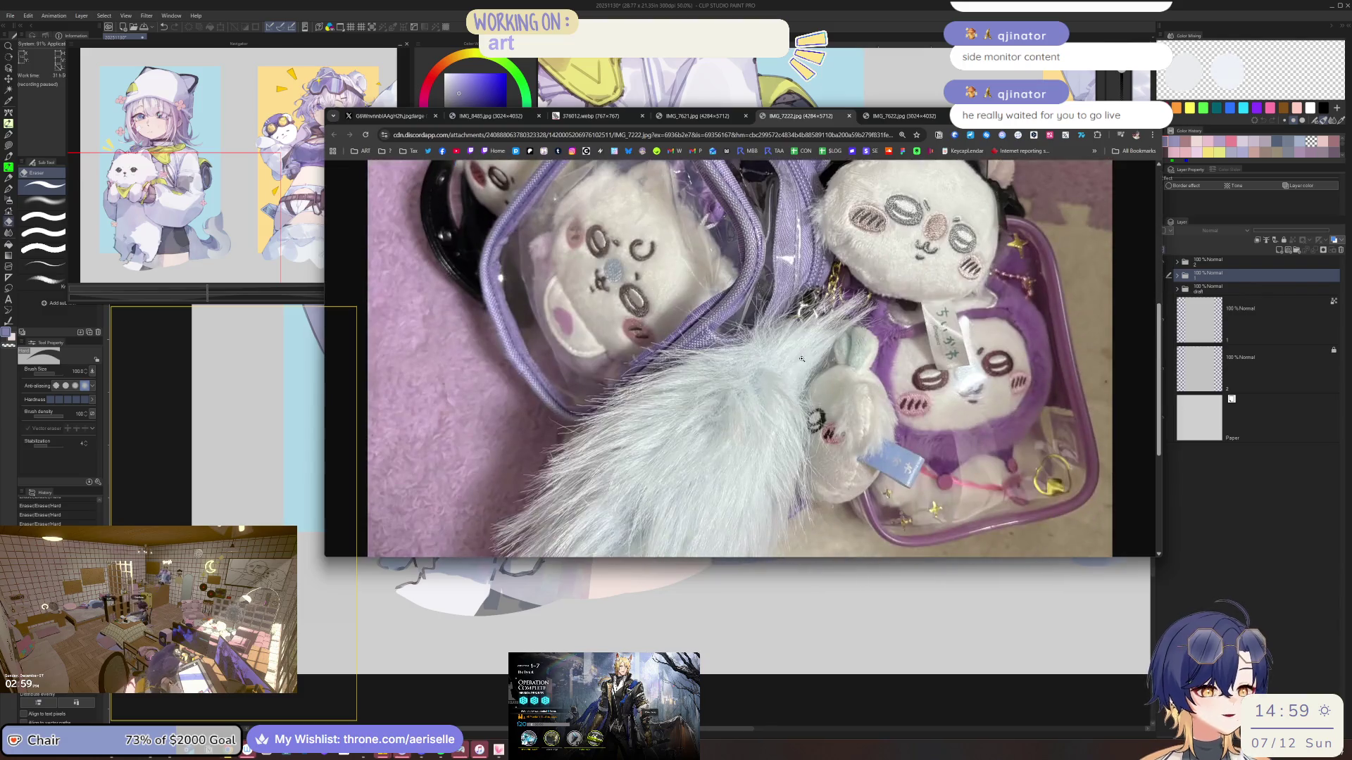
# Zoom out with Ctrl+minus and scroll up to show the entire IMG_7222 photo
pyautogui.hotkey('ctrl', '-')
pyautogui.hotkey('ctrl', '-')
pyautogui.hotkey('ctrl', '-')
pyautogui.scroll(3, 456, 333)
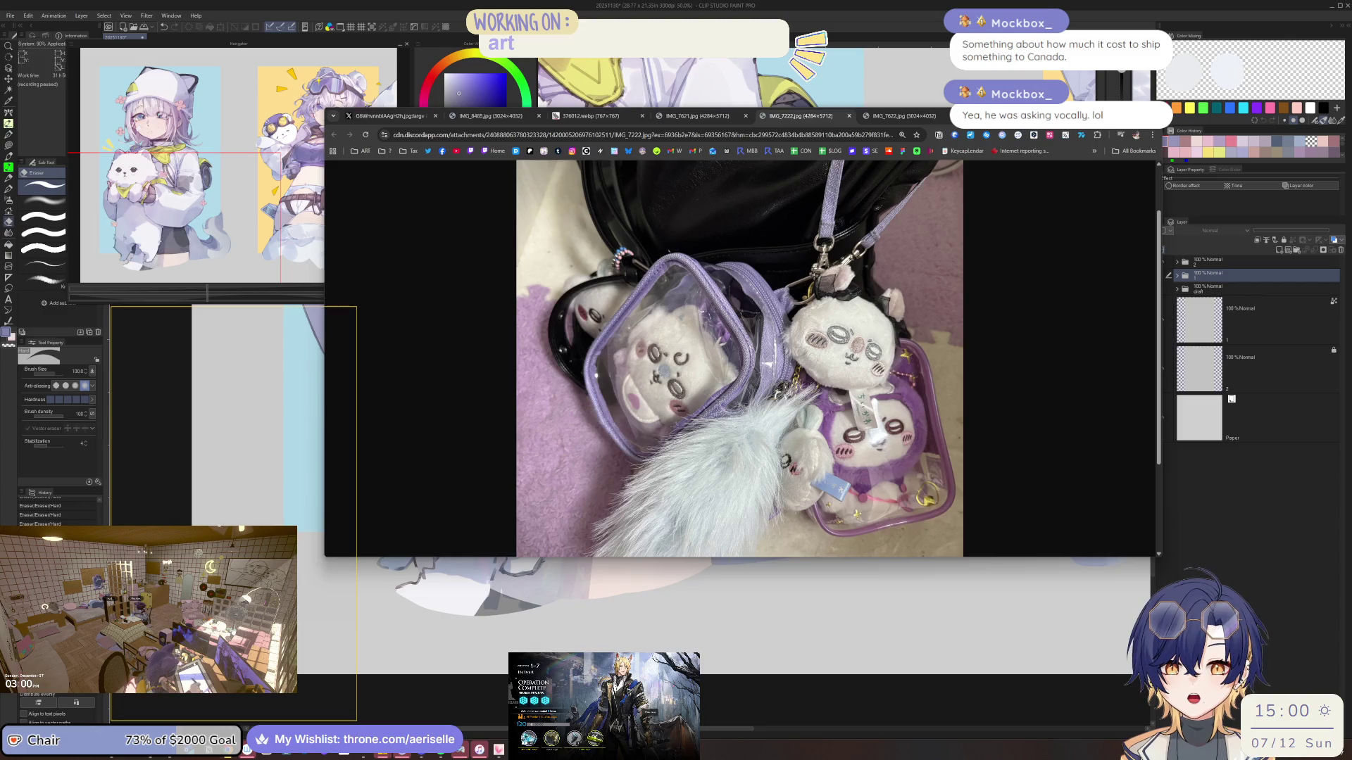
# Save the illustration, open the IMG_6969.jpg shelf photo, and restore the 'usagi lighter' image results tab
pyautogui.hotkey('ctrl', 's')
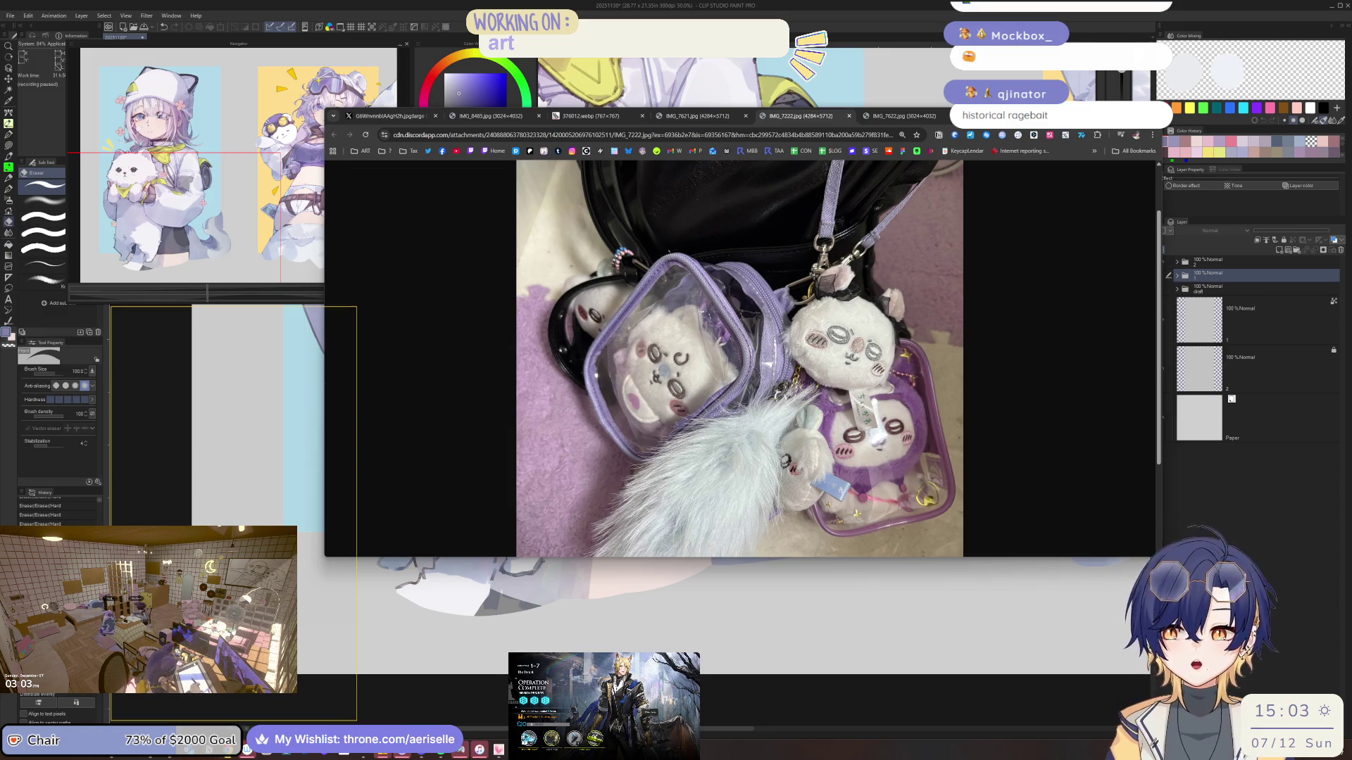
pyautogui.moveTo(418, 257); pyautogui.dragTo(572, 119)
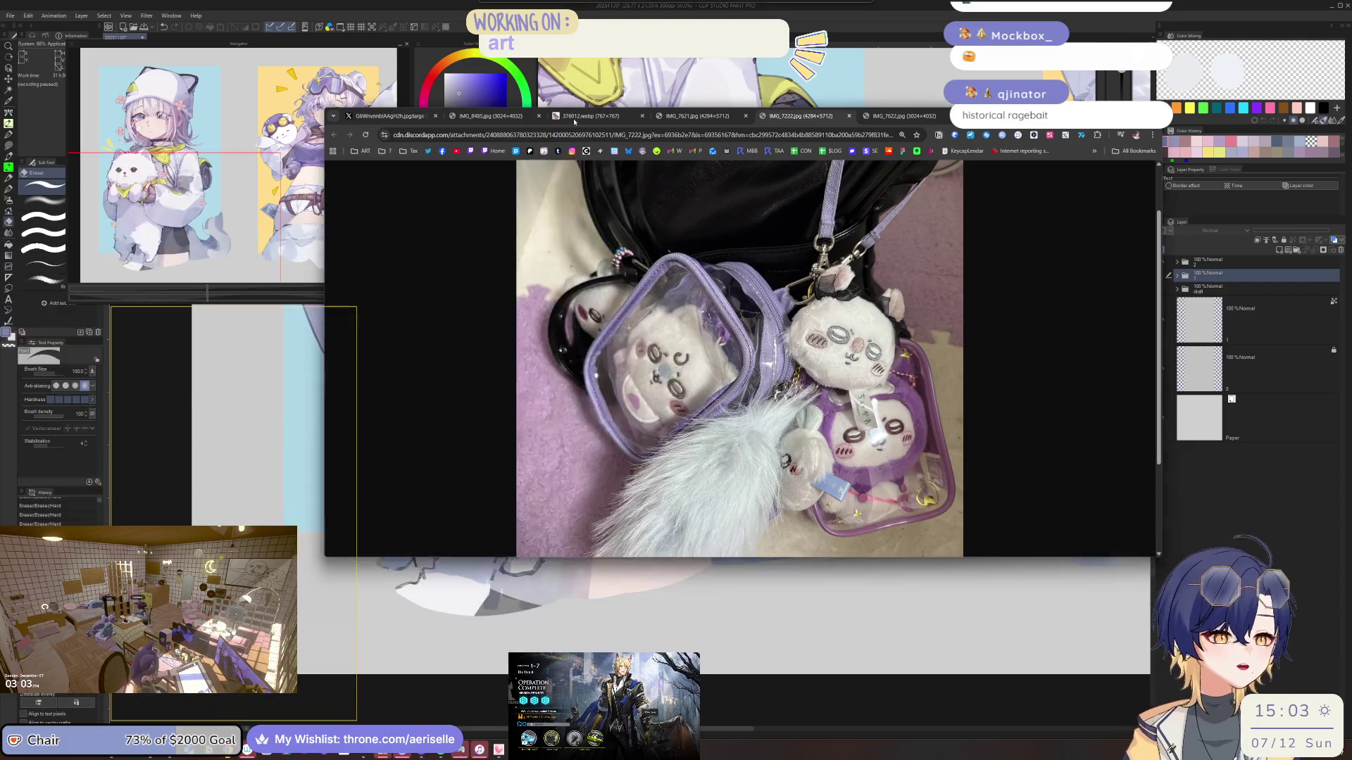
pyautogui.scroll(7, 656, 444)
pyautogui.scroll(-2, 655, 444)
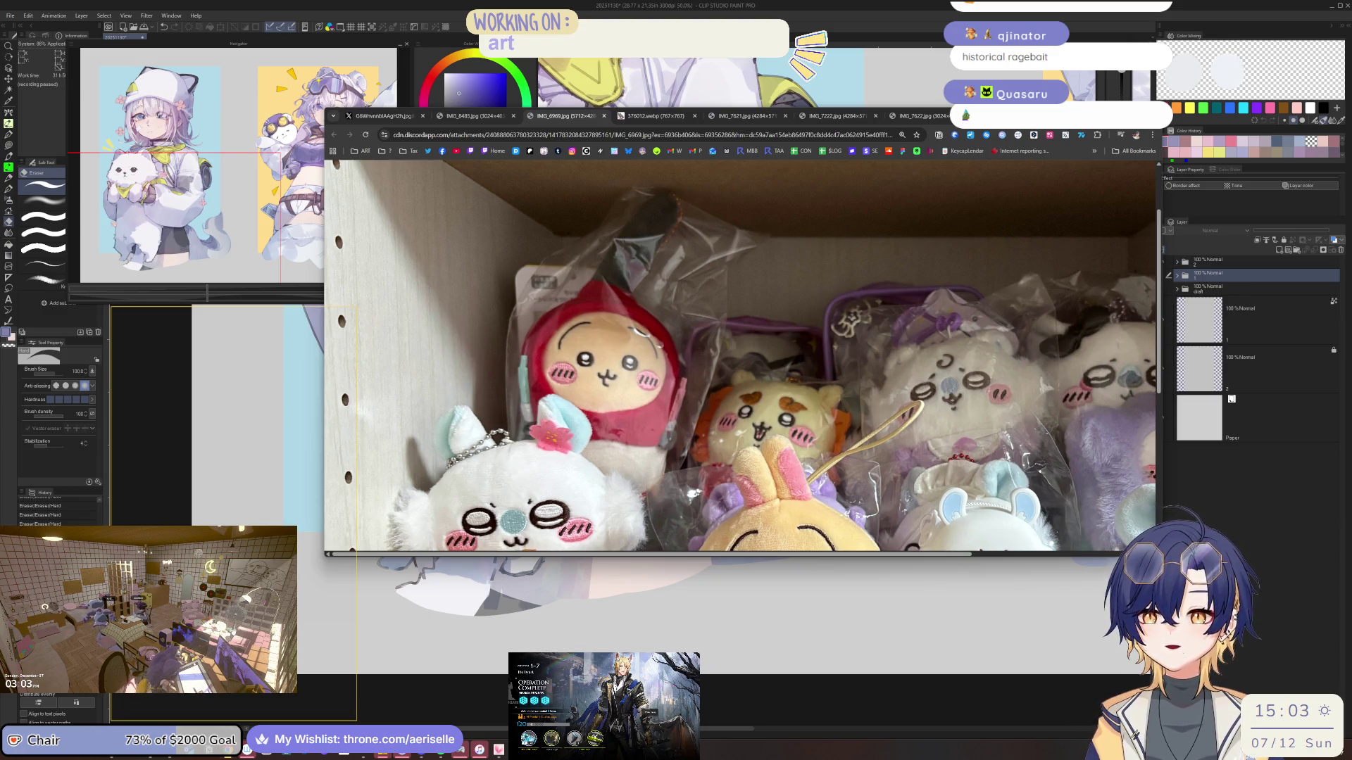
pyautogui.hotkey('ctrl', 'shift', 't')
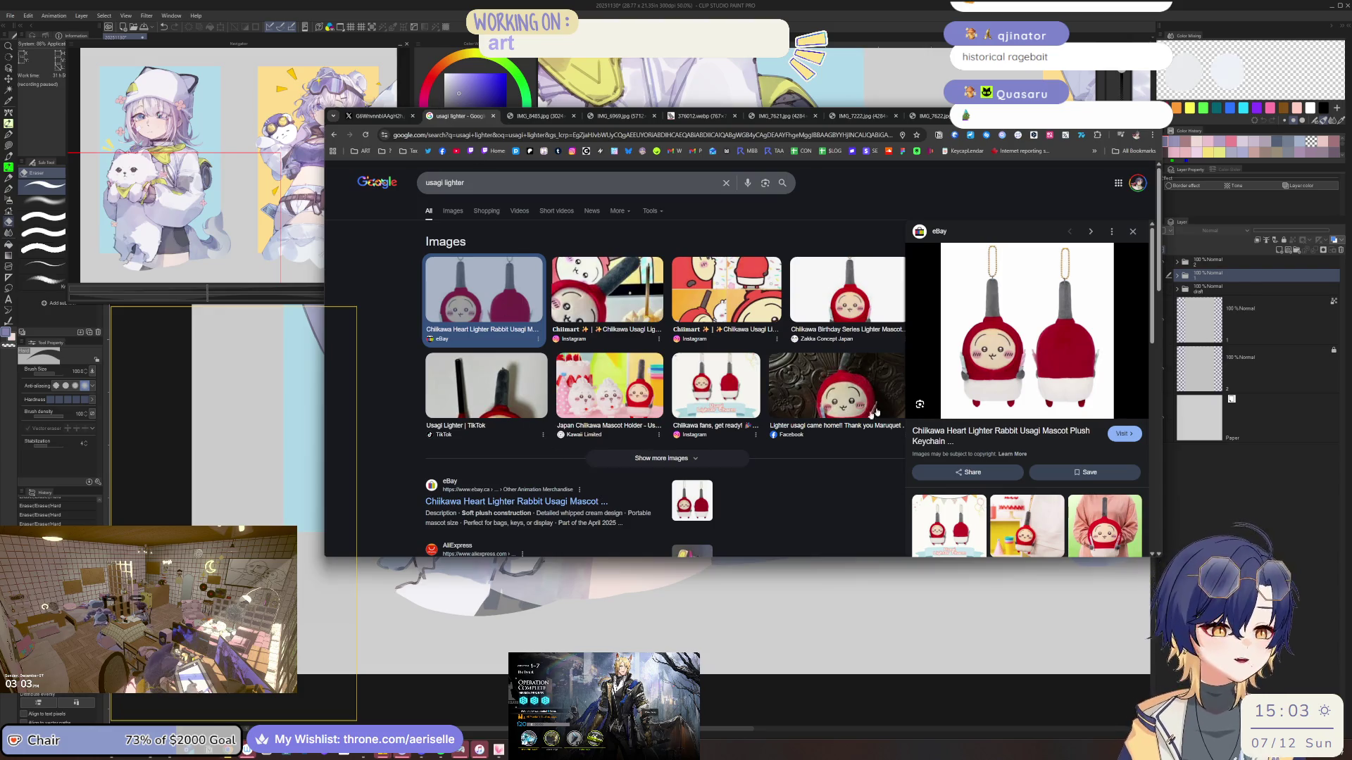
# Open the eBay lighter rabbit plush listing, show its second photo, and dismiss the sign-in prompt
pyautogui.click(1014, 357)
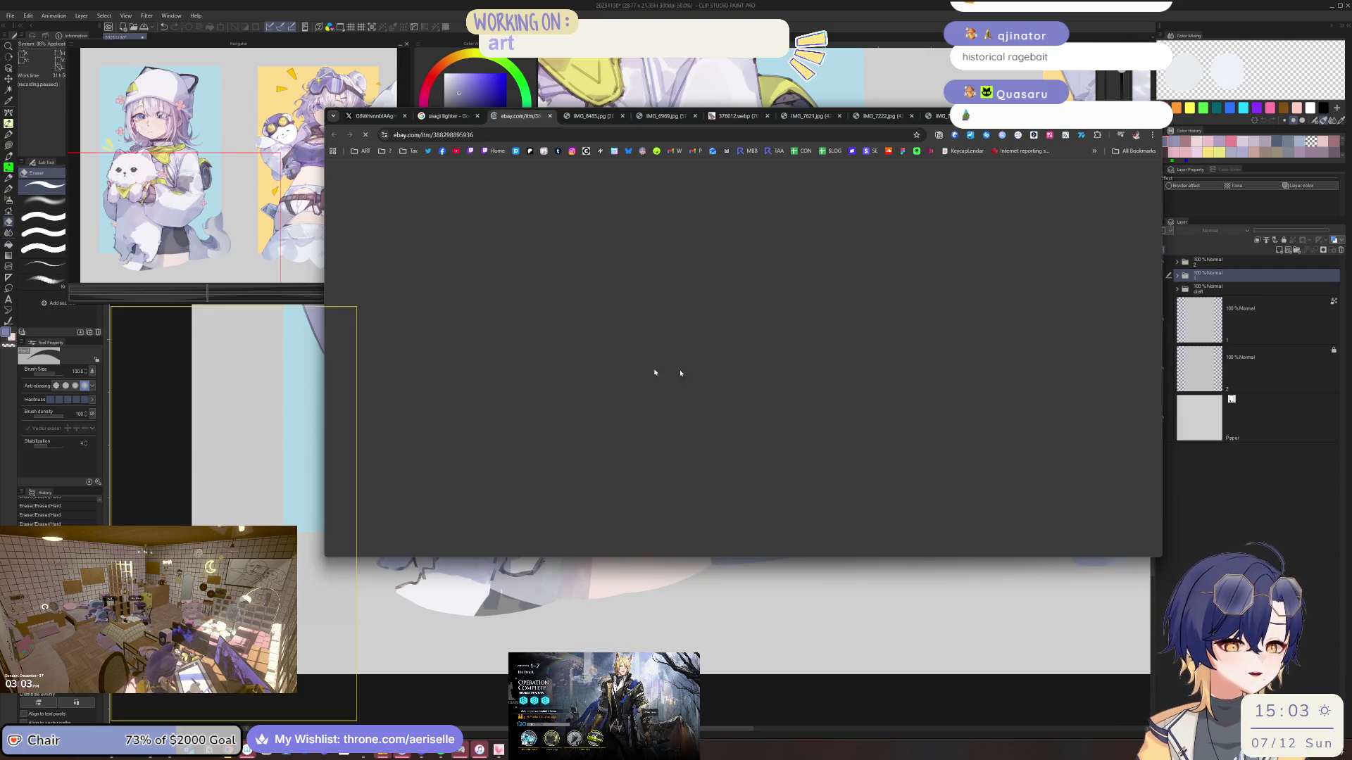
pyautogui.scroll(-3, 731, 424)
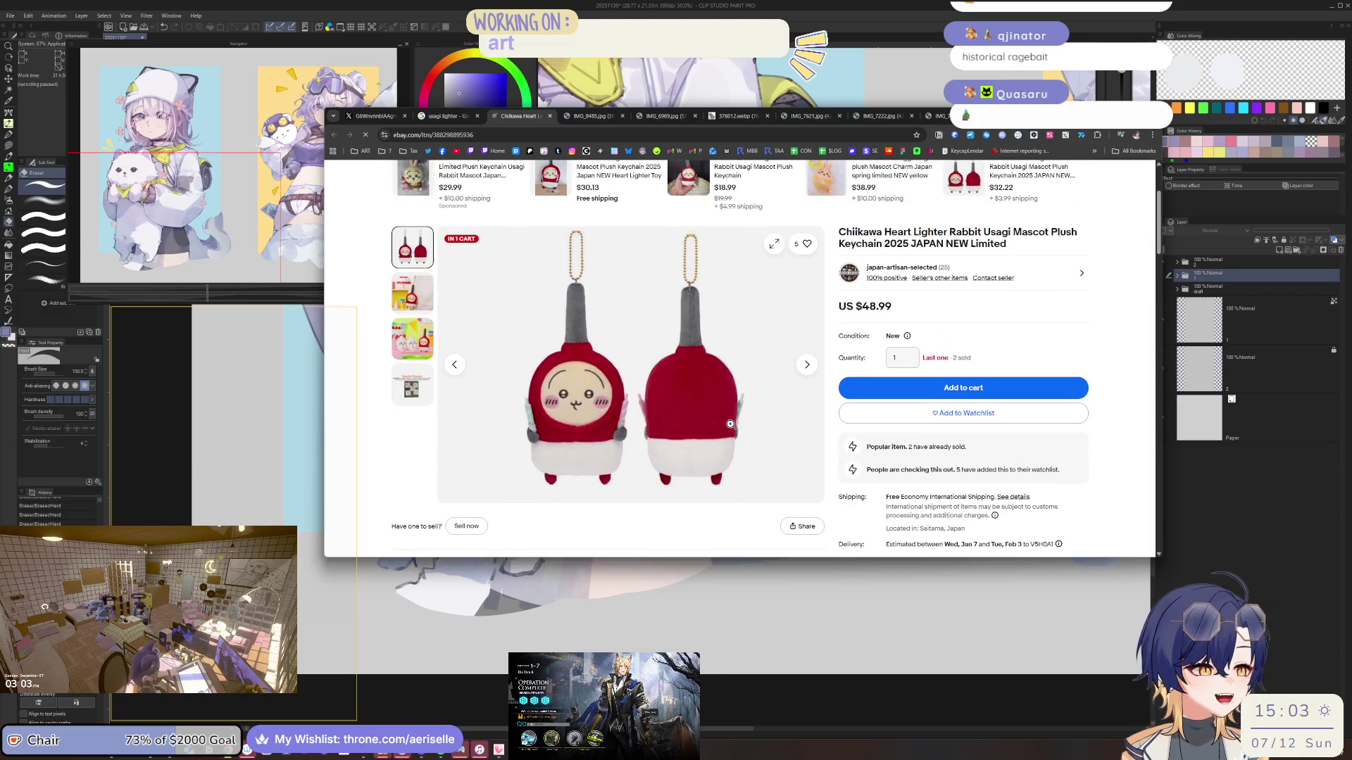
pyautogui.click(413, 297)
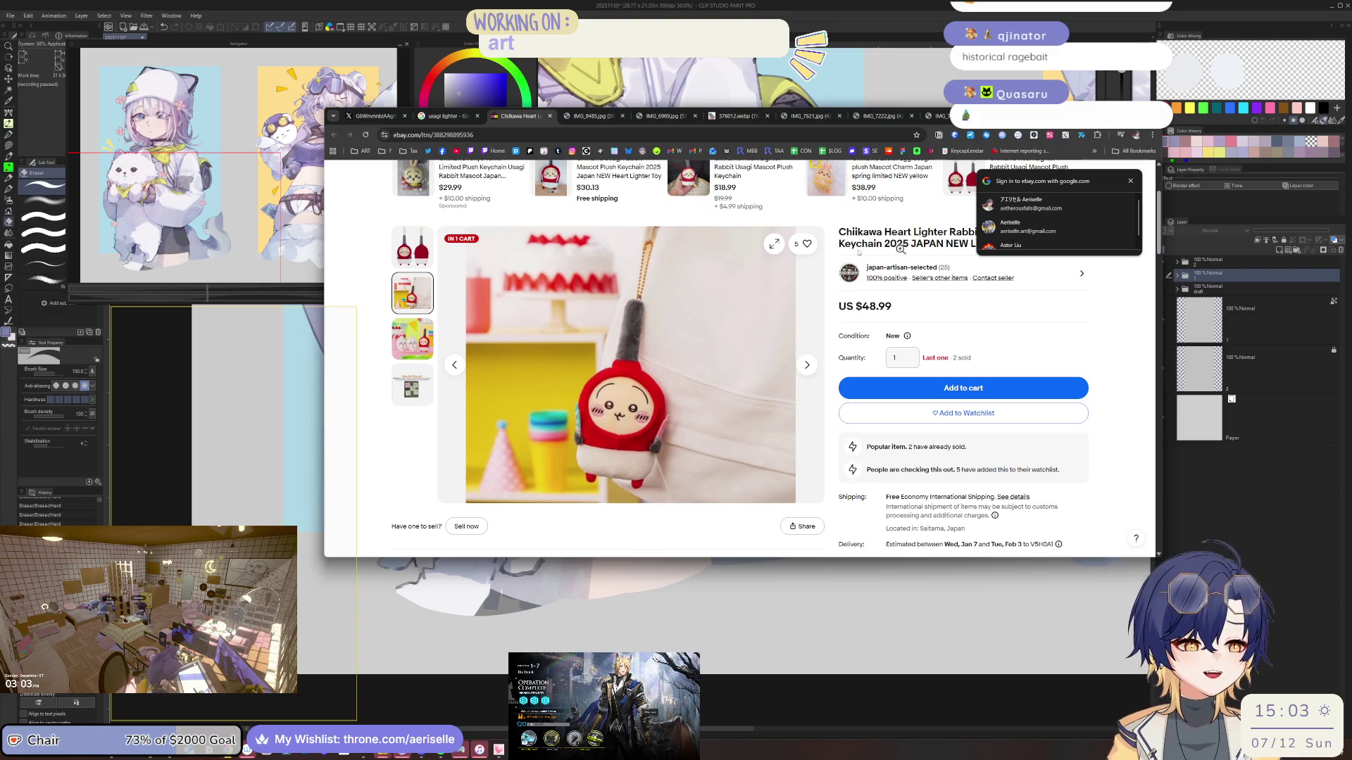
pyautogui.click(1128, 183)
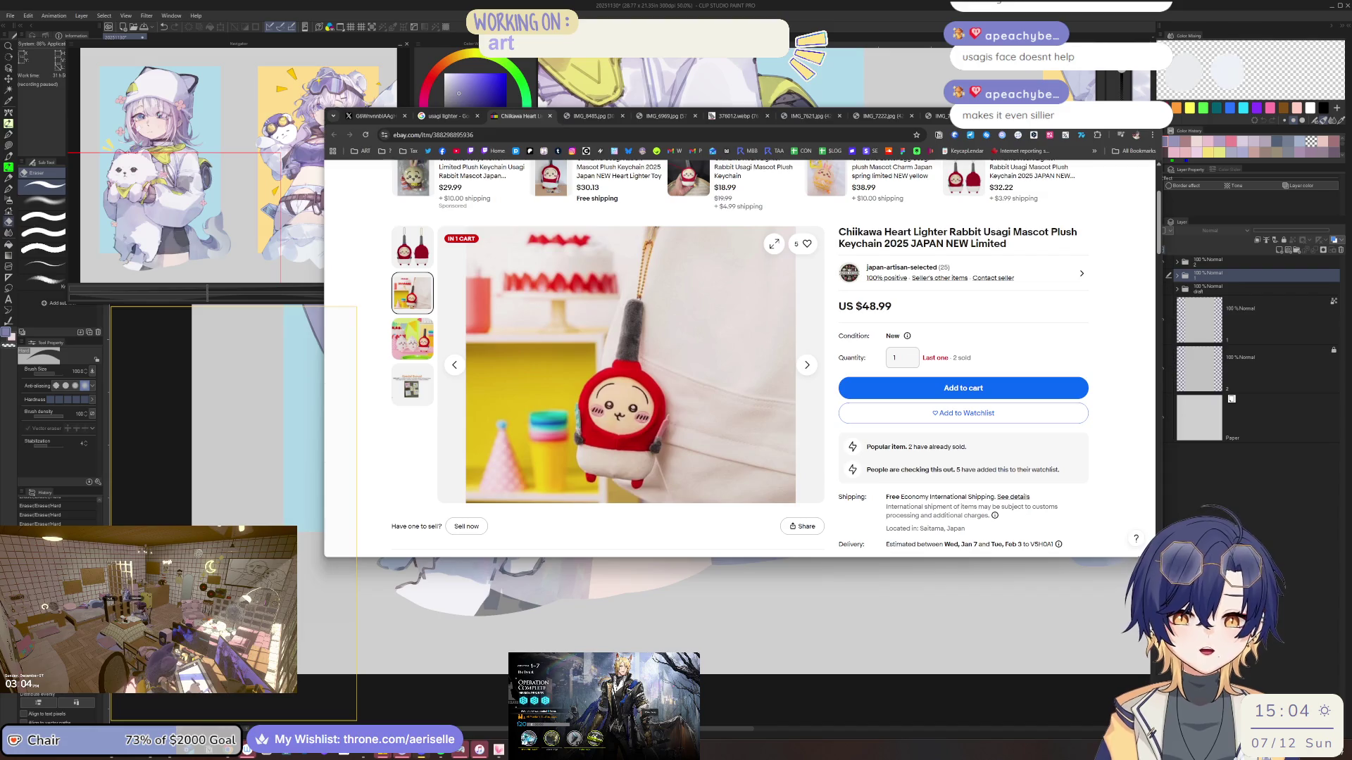
# Zoom in on the plush's face in the product photo, then return it to normal size
pyautogui.click(625, 428)
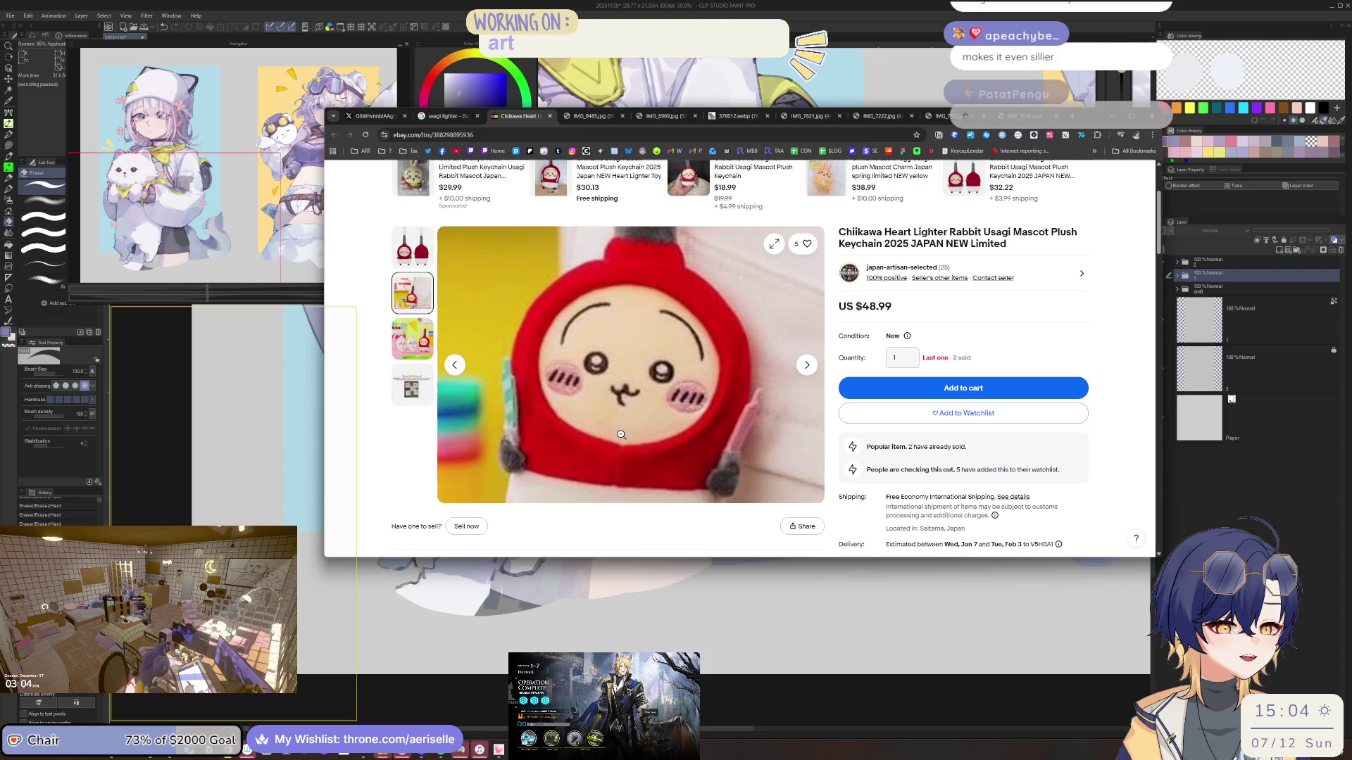
pyautogui.scroll(1, 621, 435)
pyautogui.click(548, 448)
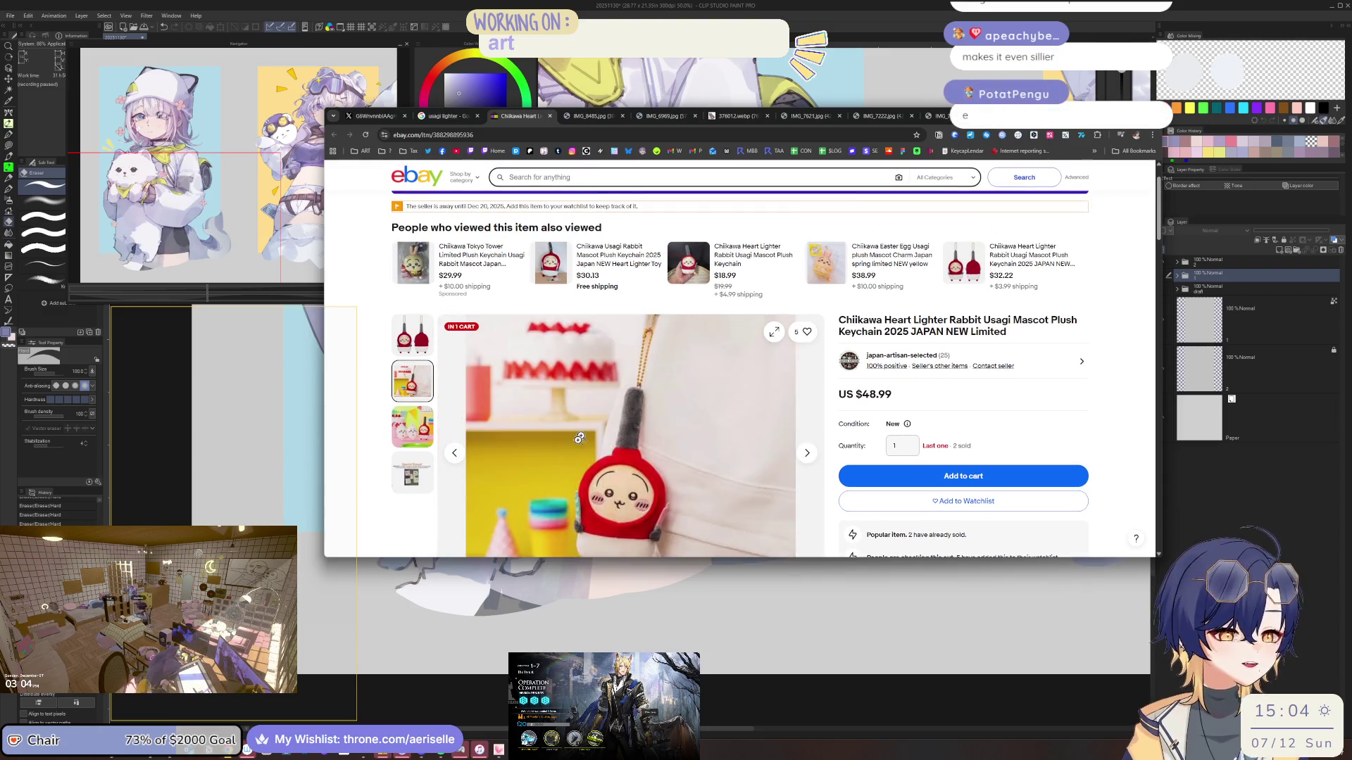
pyautogui.scroll(-2, 548, 448)
pyautogui.scroll(1, 548, 423)
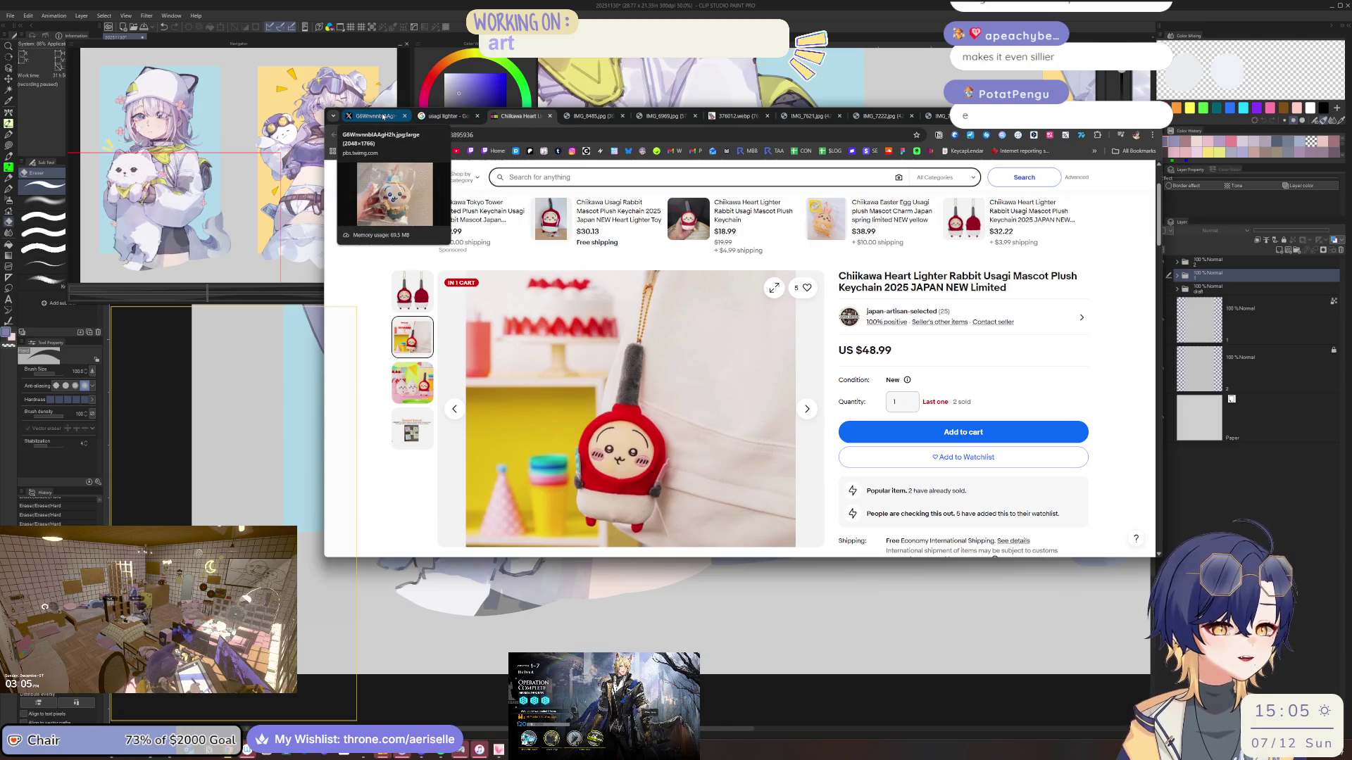
# Flip through the blue-capped plush, IMG_8485 and IMG_6969 tabs, fitting the shelf photo to the window
pyautogui.click(383, 117)
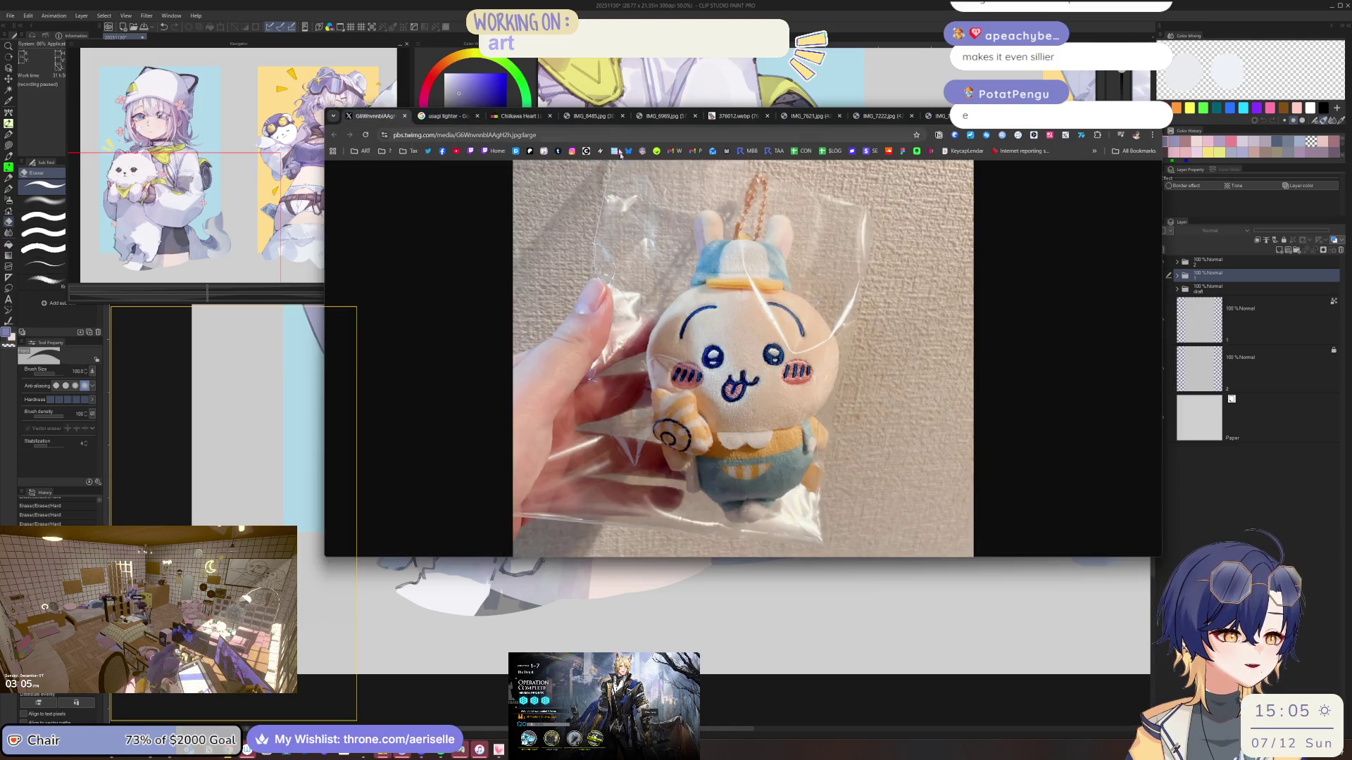
pyautogui.click(598, 118)
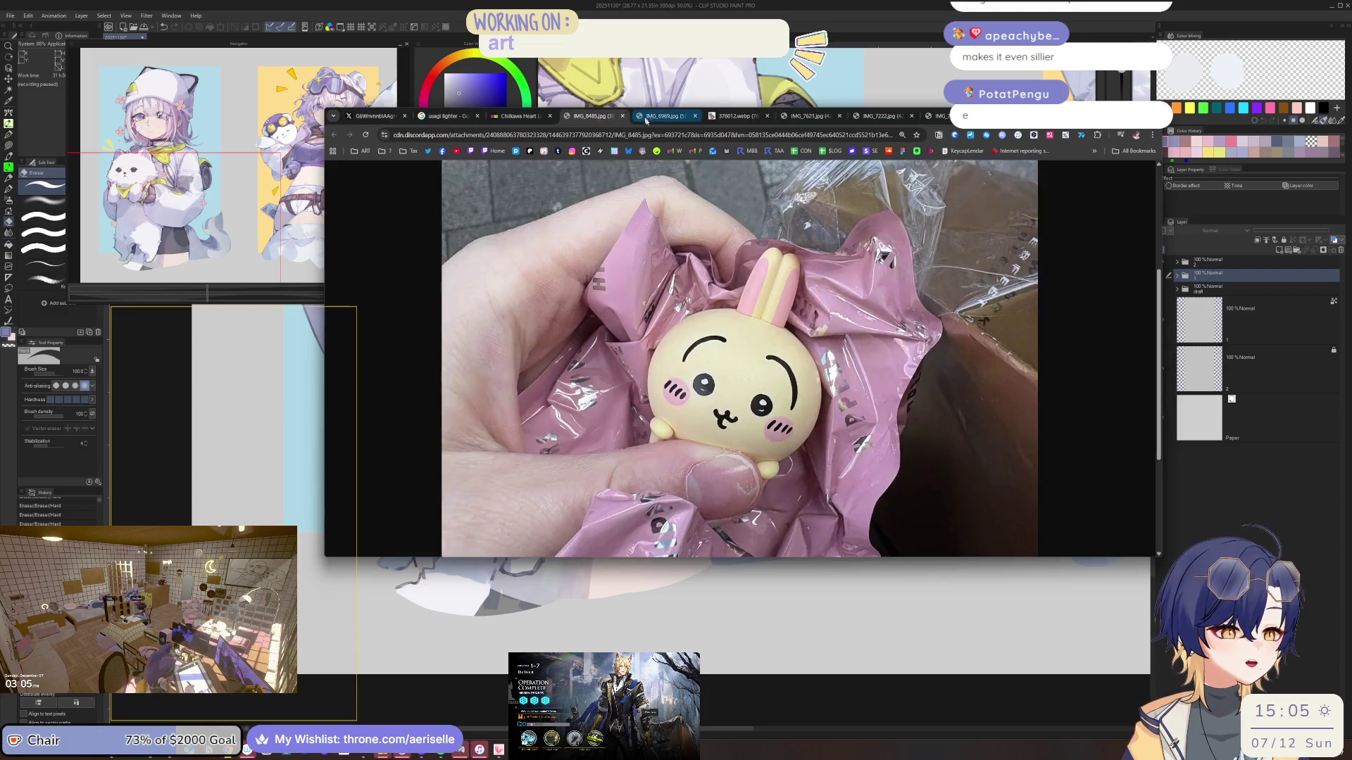
pyautogui.click(662, 117)
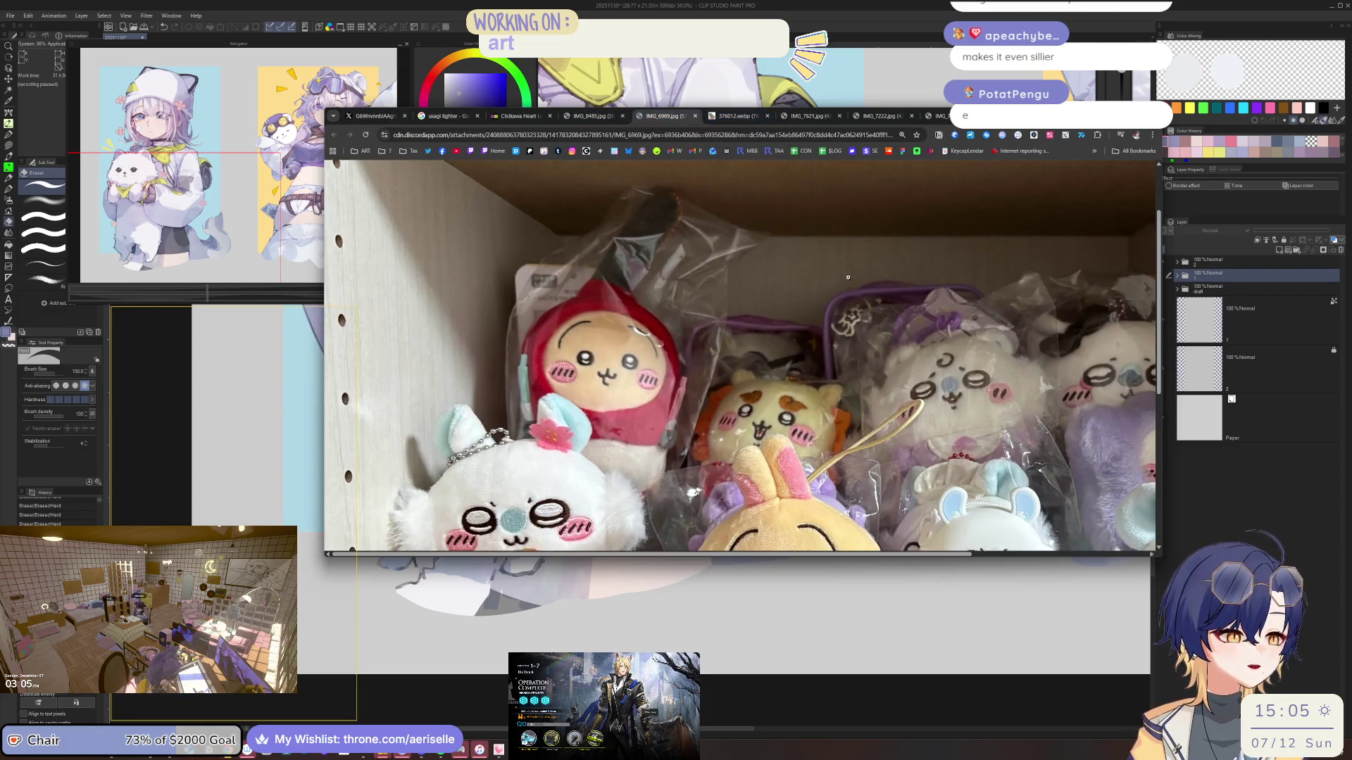
pyautogui.scroll(-3, 894, 282)
pyautogui.scroll(4, 894, 282)
pyautogui.hscroll(3, 895, 164)
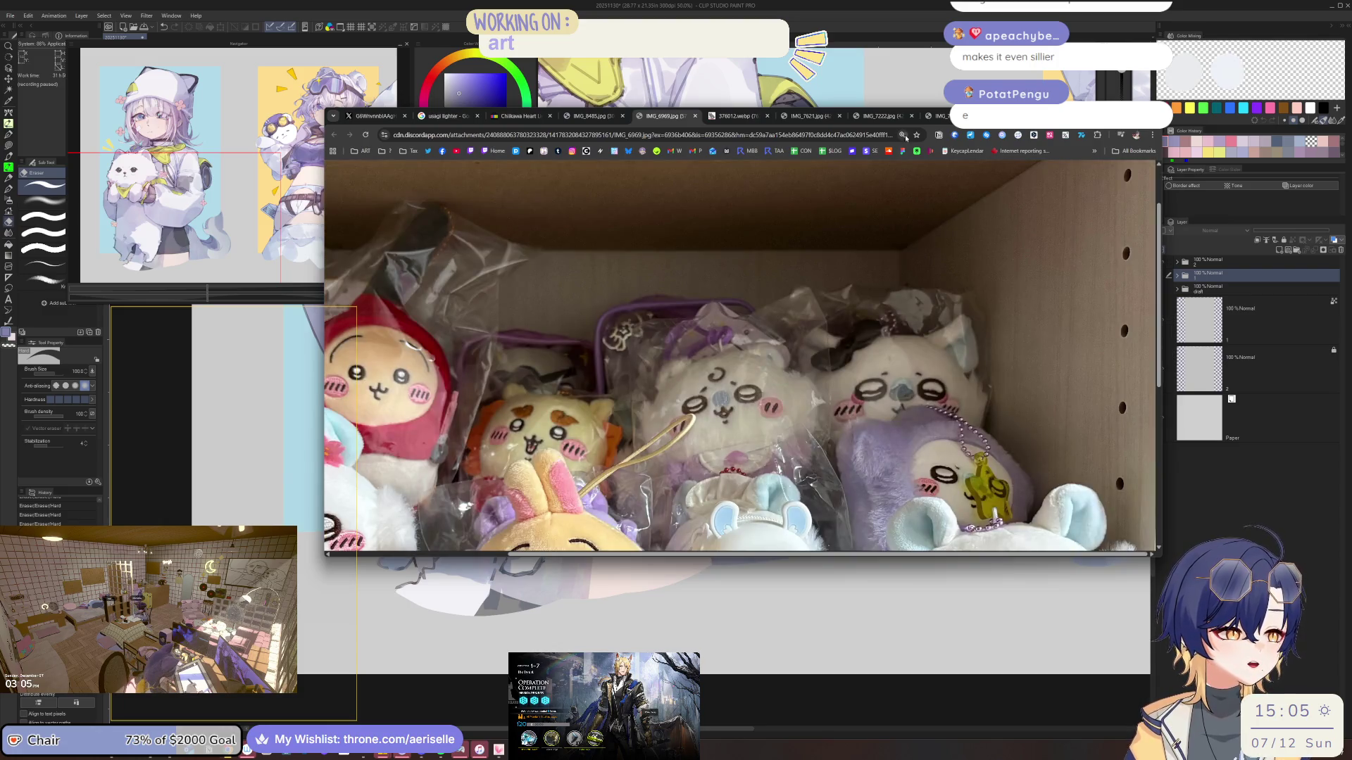
pyautogui.hotkey('ctrl', '0')
pyautogui.click(886, 225)
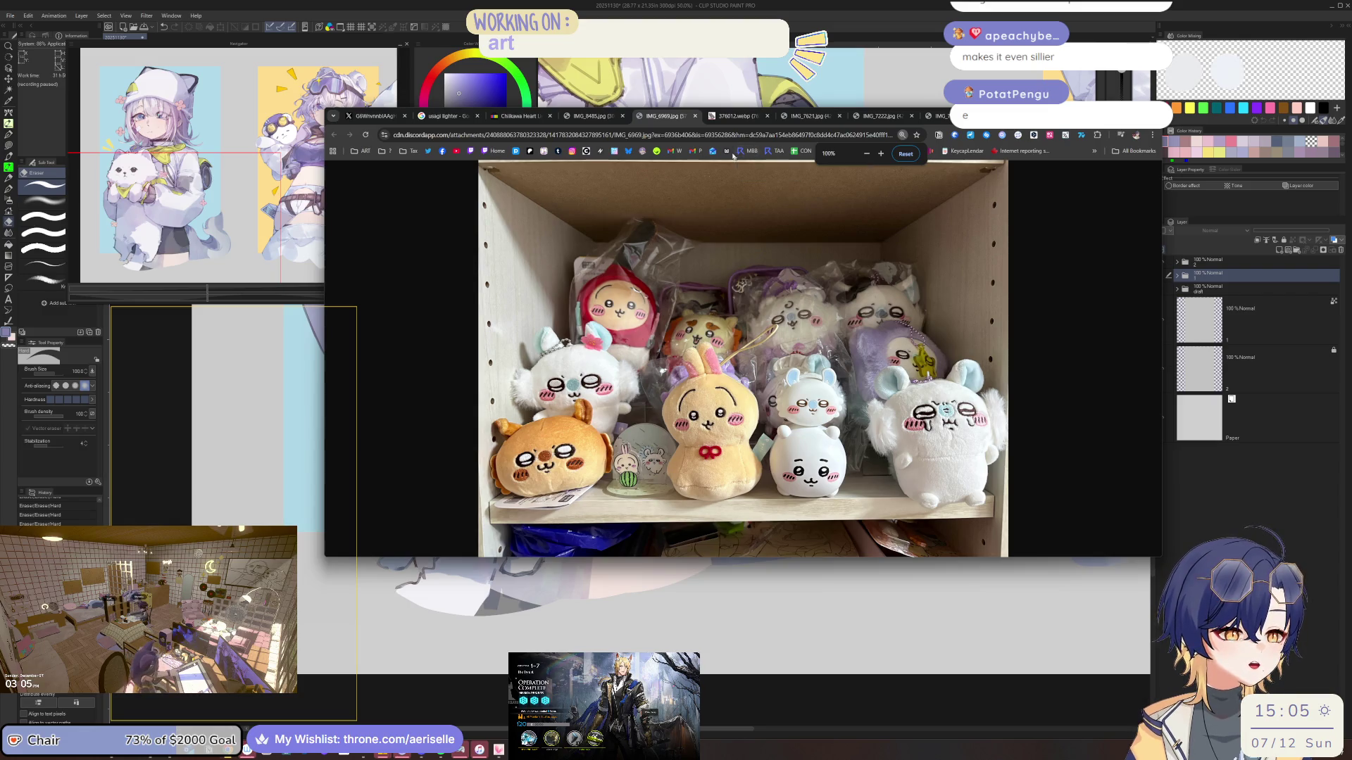
# Step through the mushroom plush, IMG_7621, IMG_7222 and IMG_7622 tabs, then Alt+Tab back to the canvas
pyautogui.click(736, 116)
pyautogui.click(812, 117)
pyautogui.click(880, 116)
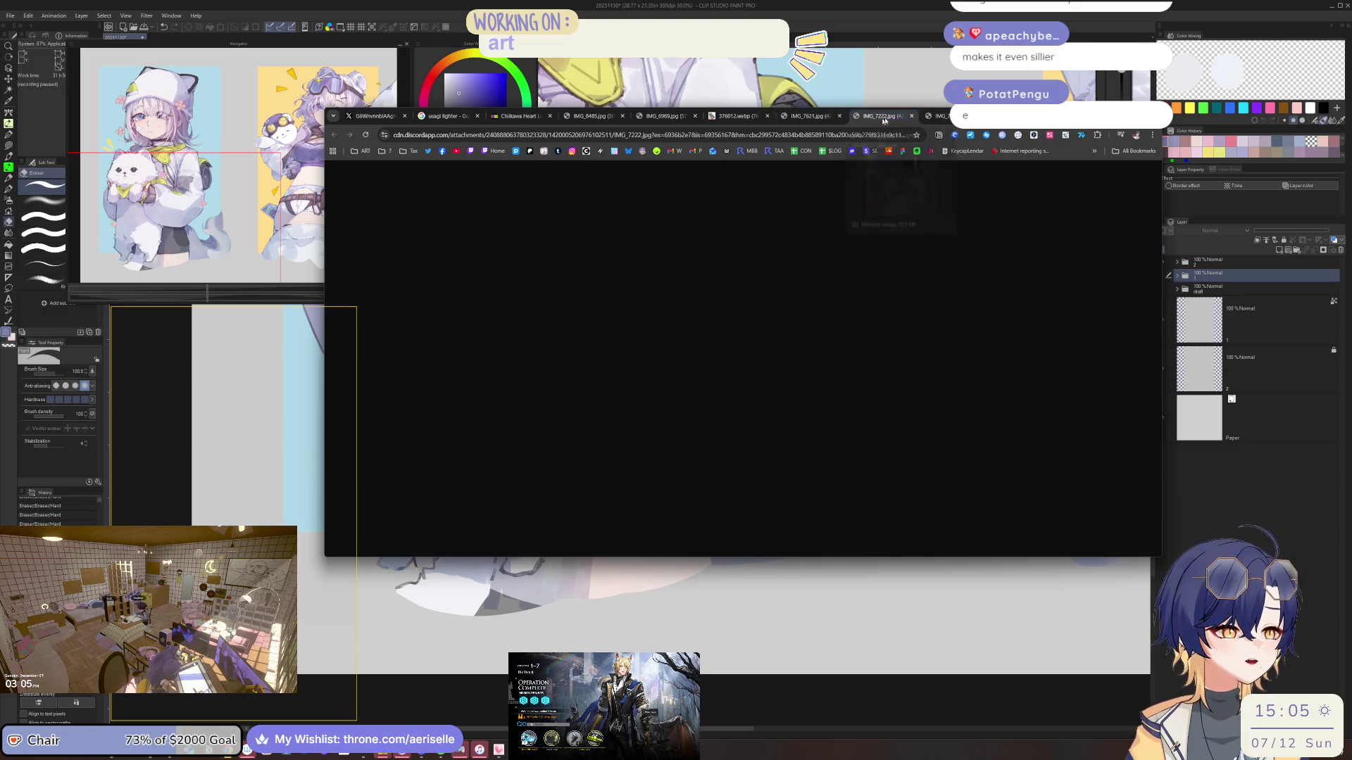
pyautogui.click(940, 116)
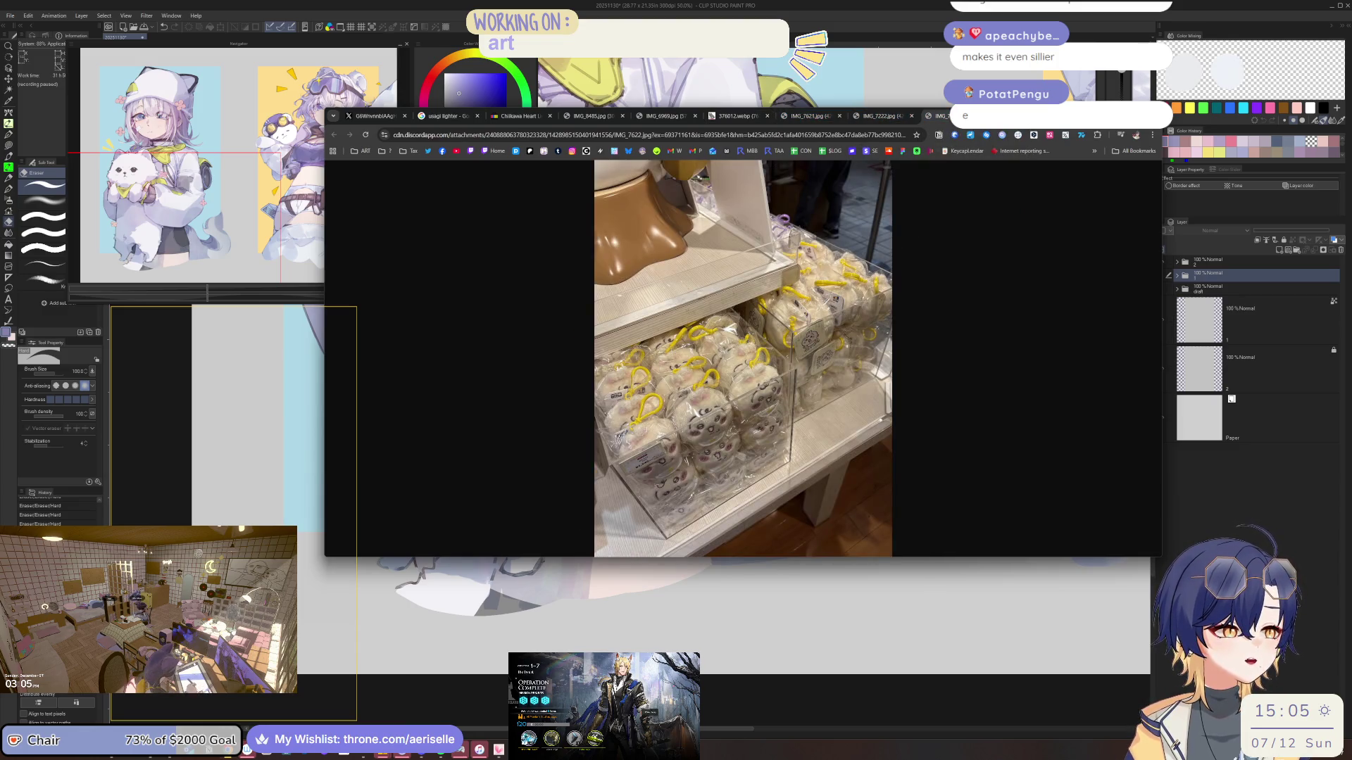
pyautogui.hotkey('alt', 'Tab')
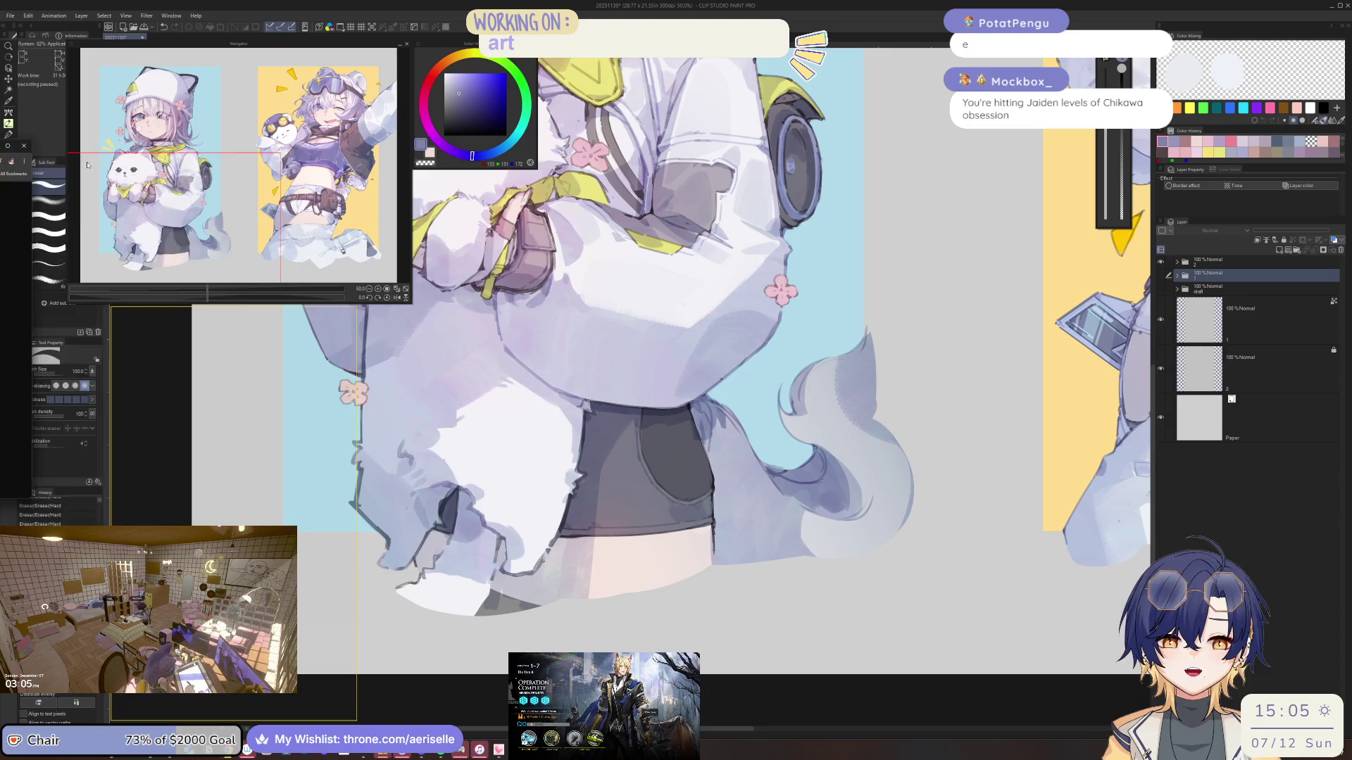
# Bring up the bunny-and-bee plush photo in Chrome and zoom in and out on it
pyautogui.hotkey('alt', 'Tab')
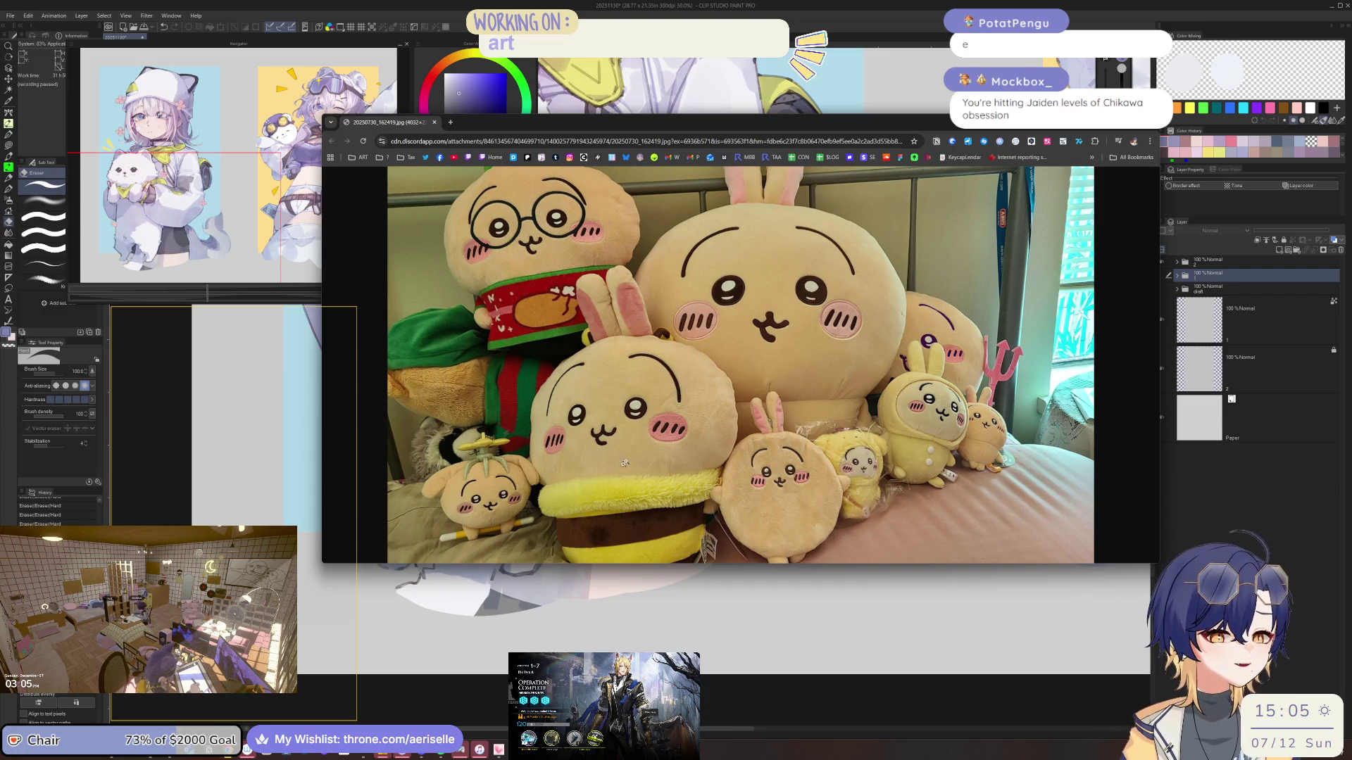
pyautogui.hotkey('ctrl', '-')
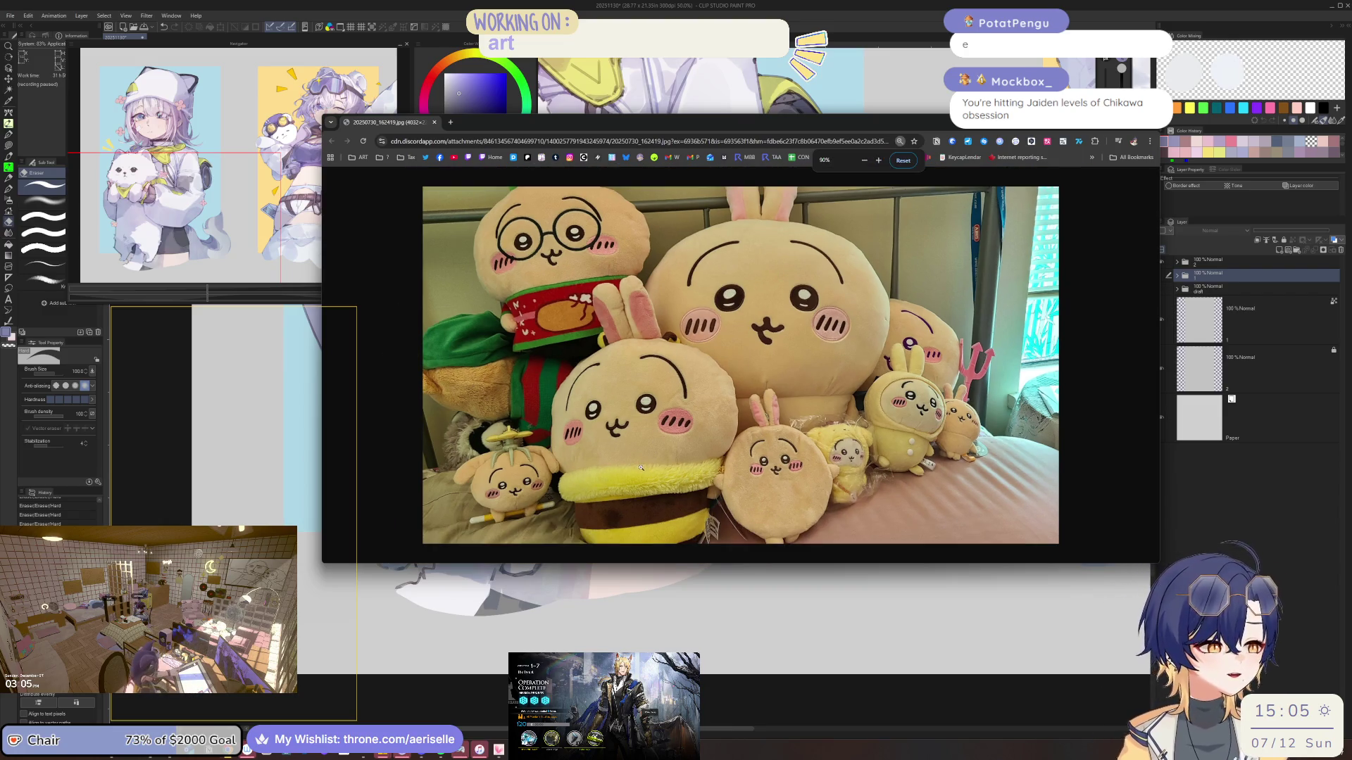
pyautogui.hotkey('ctrl', '+')
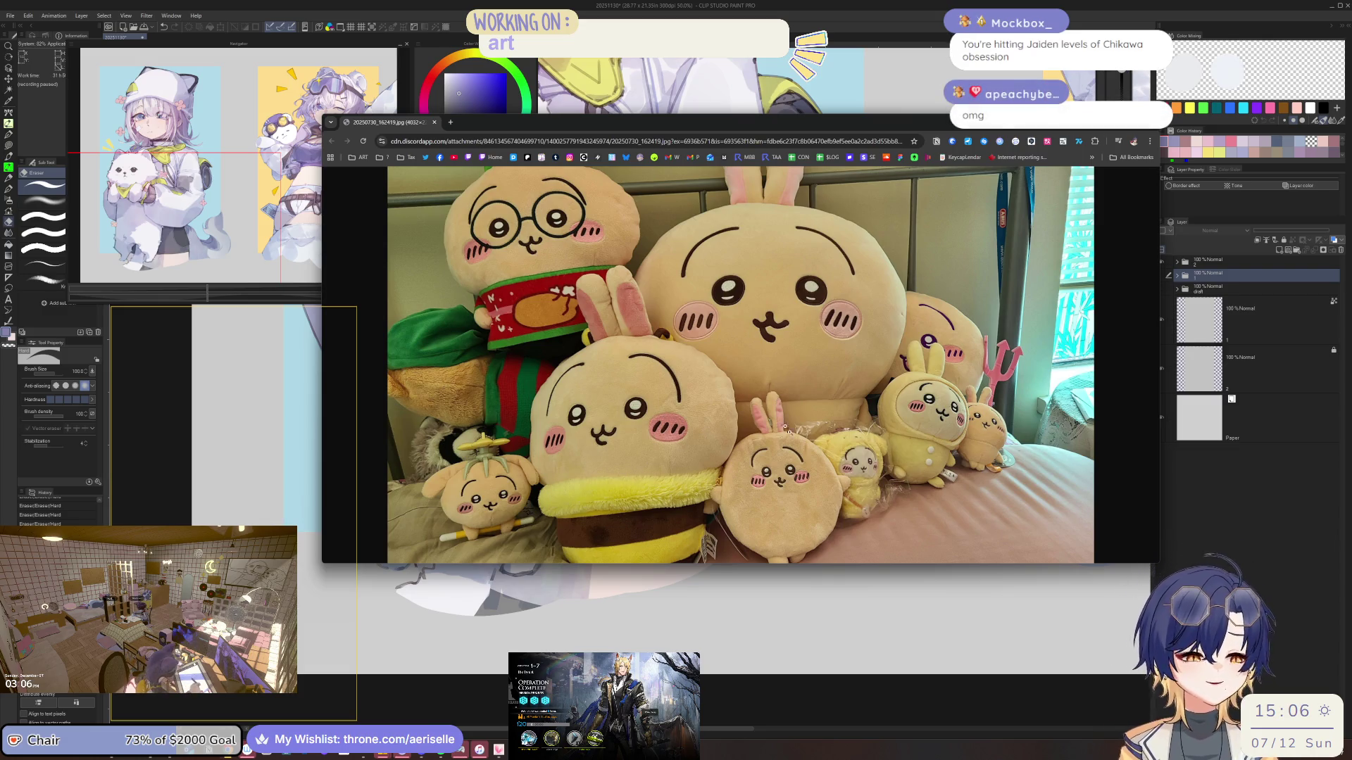
pyautogui.click(780, 419)
pyautogui.scroll(1, 761, 427)
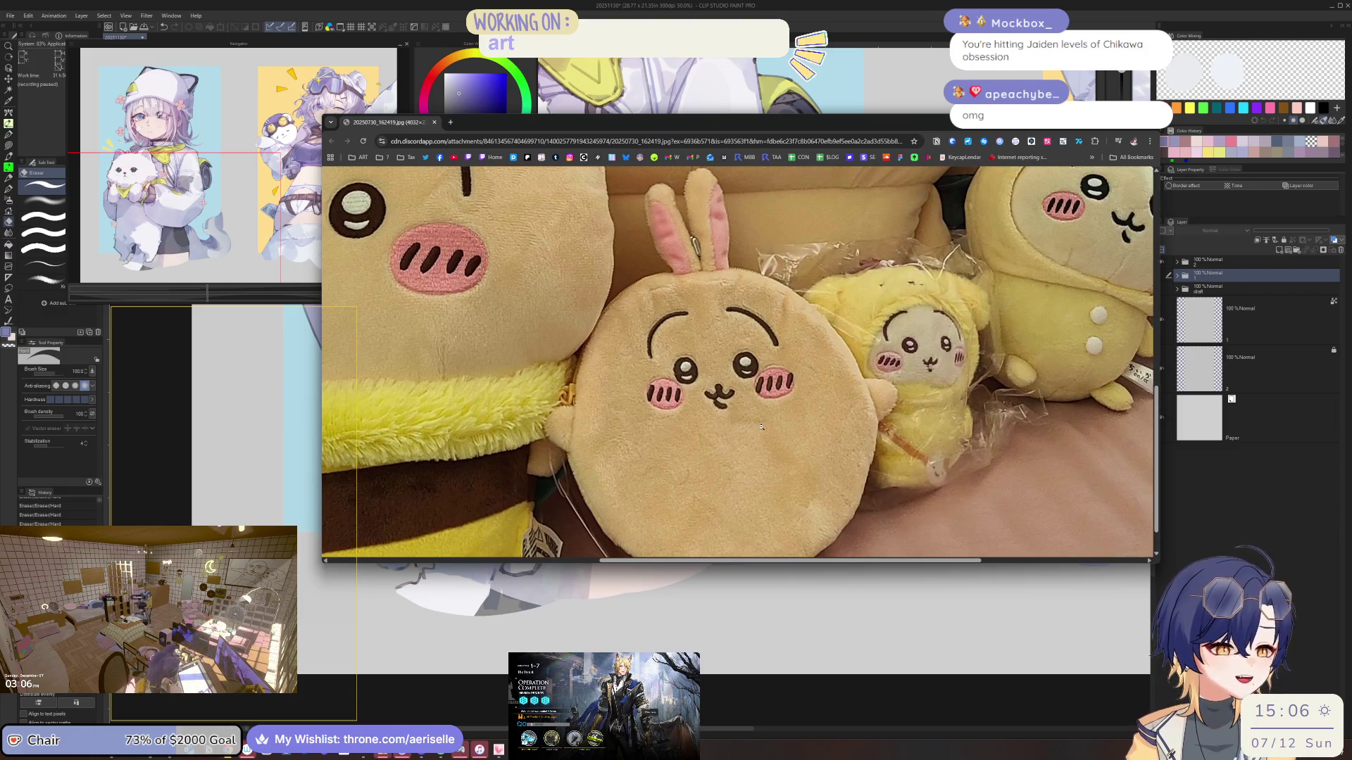
pyautogui.scroll(-1, 761, 427)
pyautogui.keyDown('ctrl'); pyautogui.scroll(-1, 760, 430); pyautogui.keyUp('ctrl')
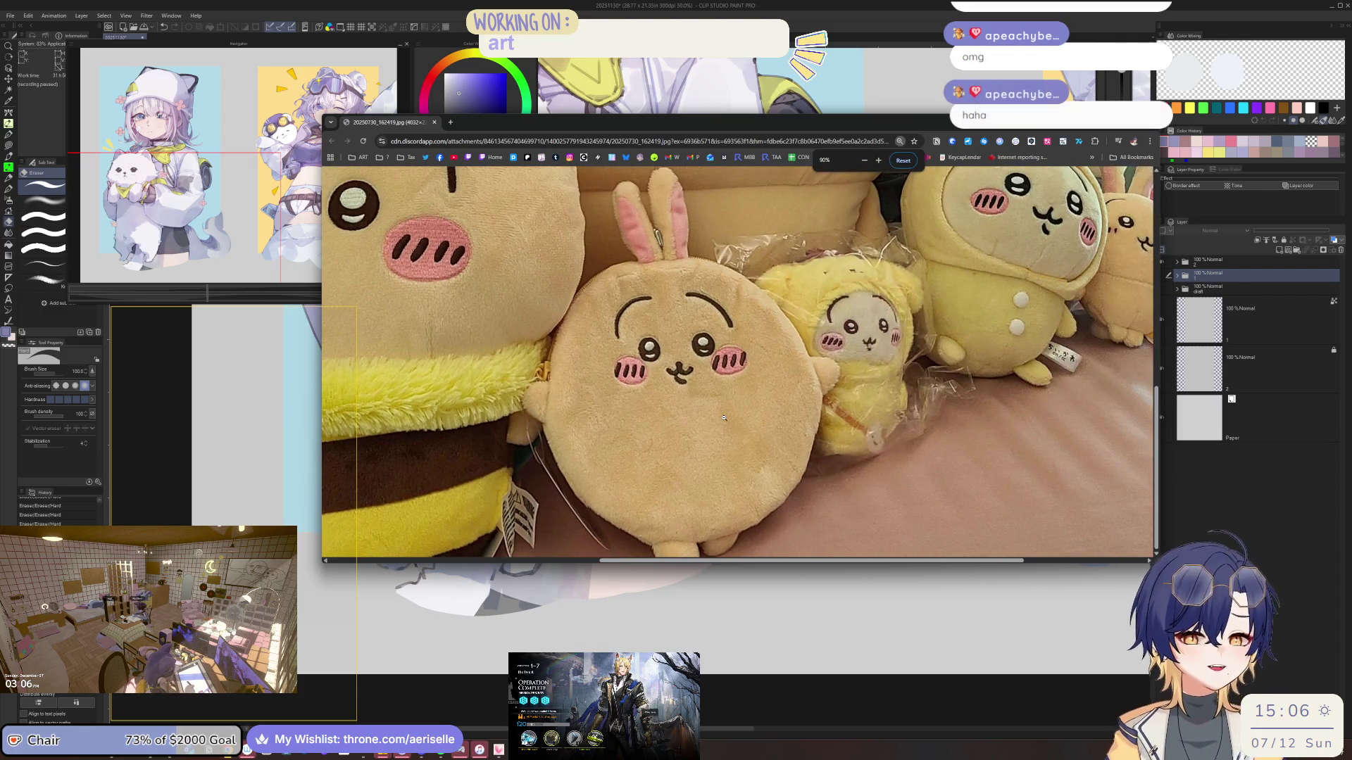
pyautogui.scroll(1, 724, 404)
pyautogui.scroll(-1, 715, 415)
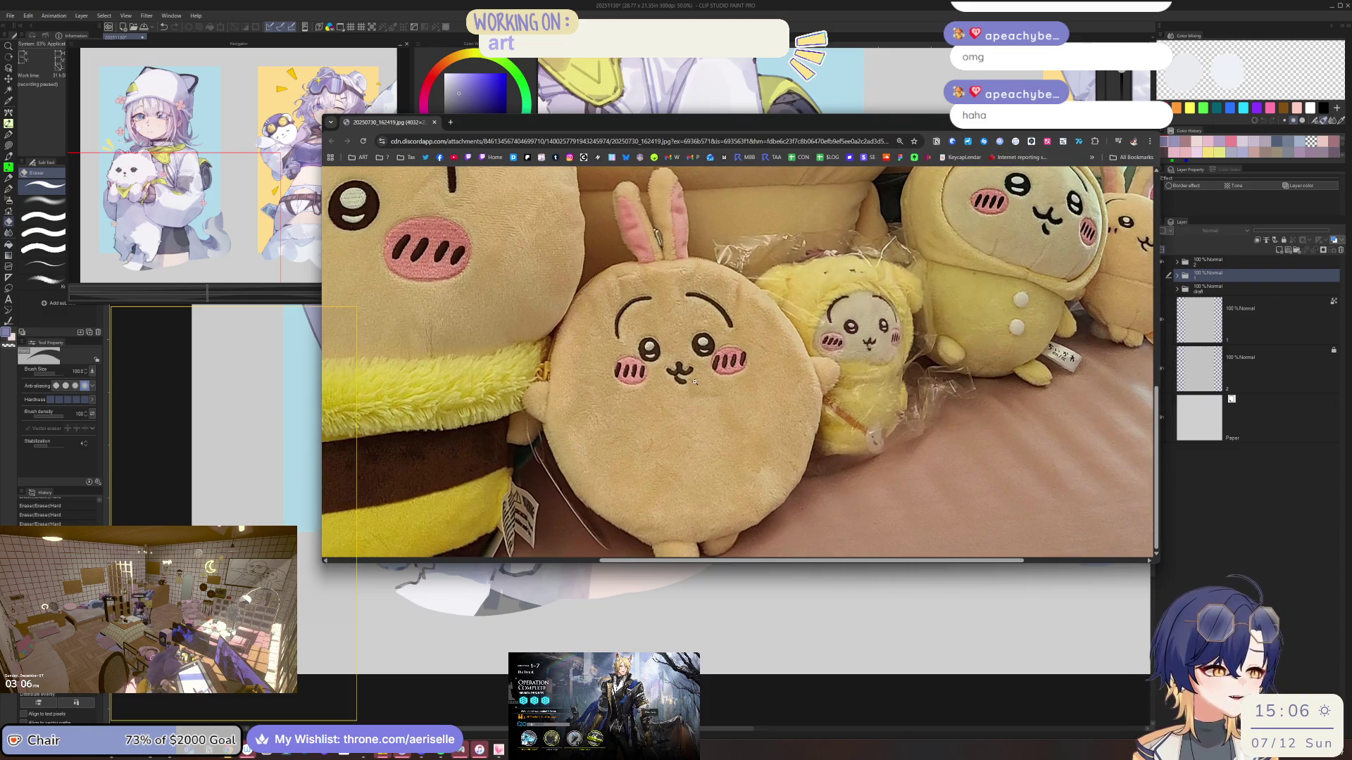
pyautogui.click(624, 336)
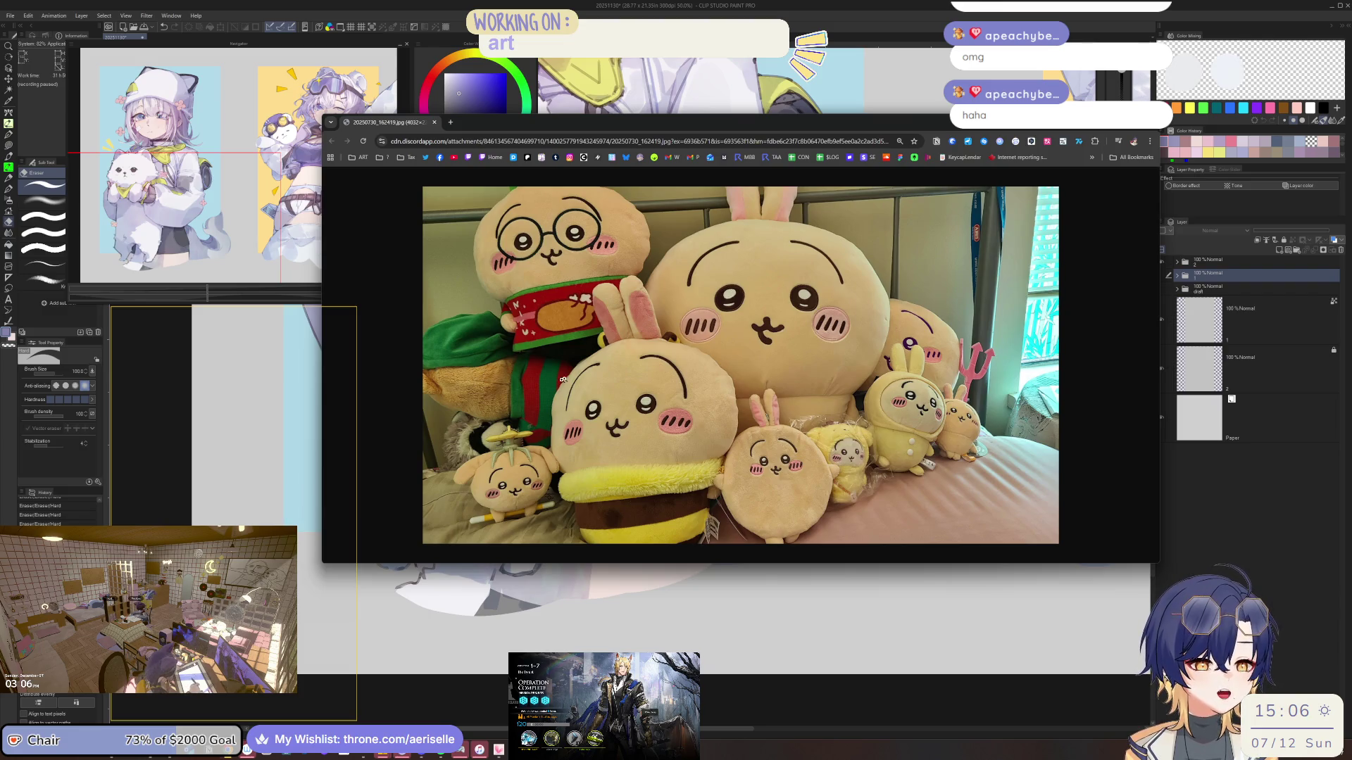
pyautogui.click(540, 505)
pyautogui.click(602, 474)
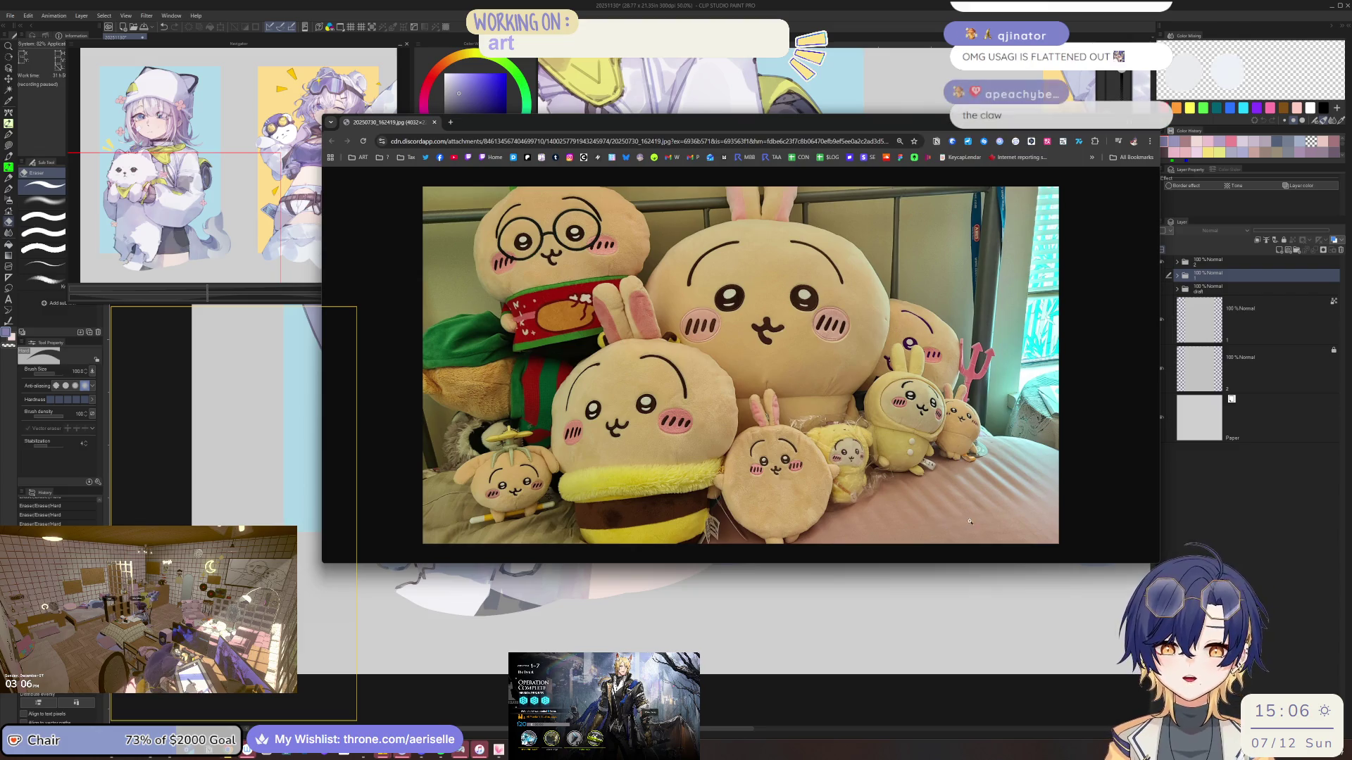
# Zoom in on the small plush, pan across the bunny plushes, then close the photo
pyautogui.click(912, 442)
pyautogui.scroll(2, 831, 440)
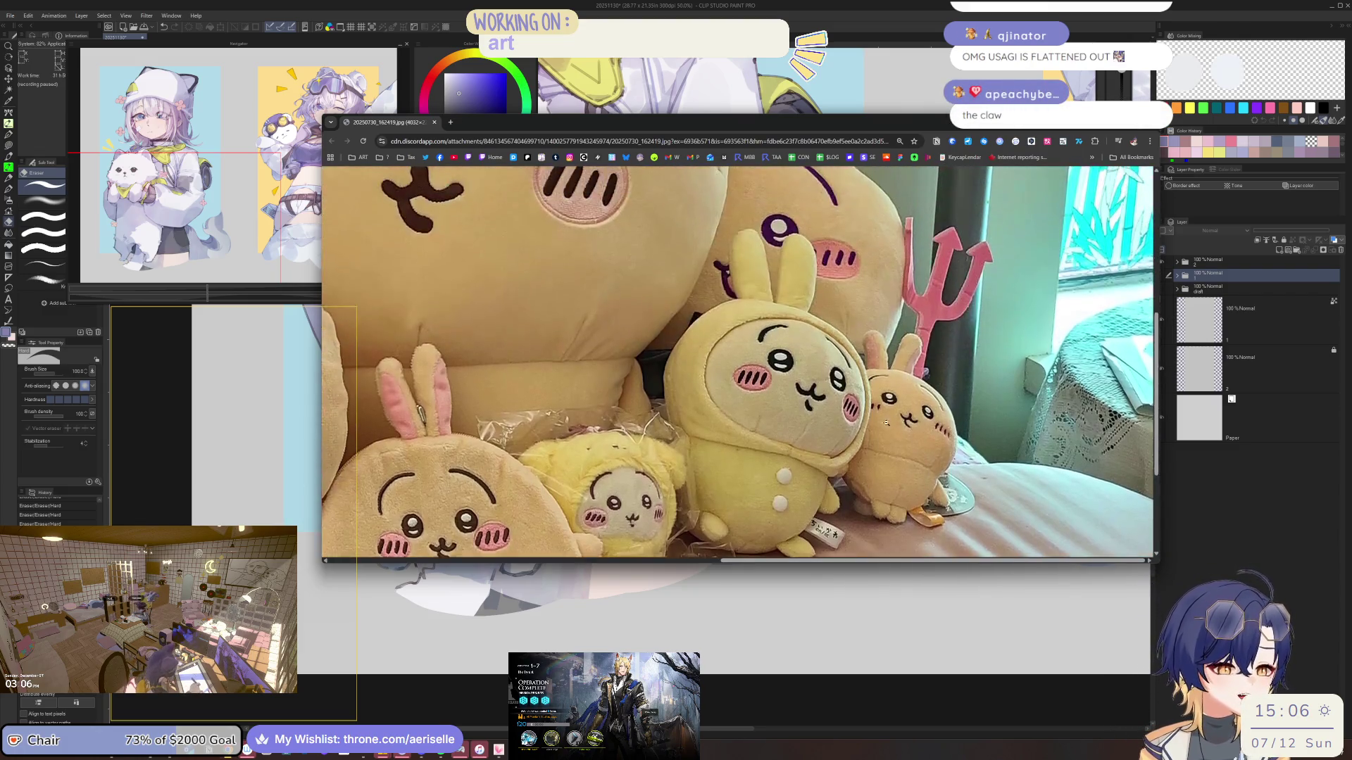
pyautogui.click(750, 437)
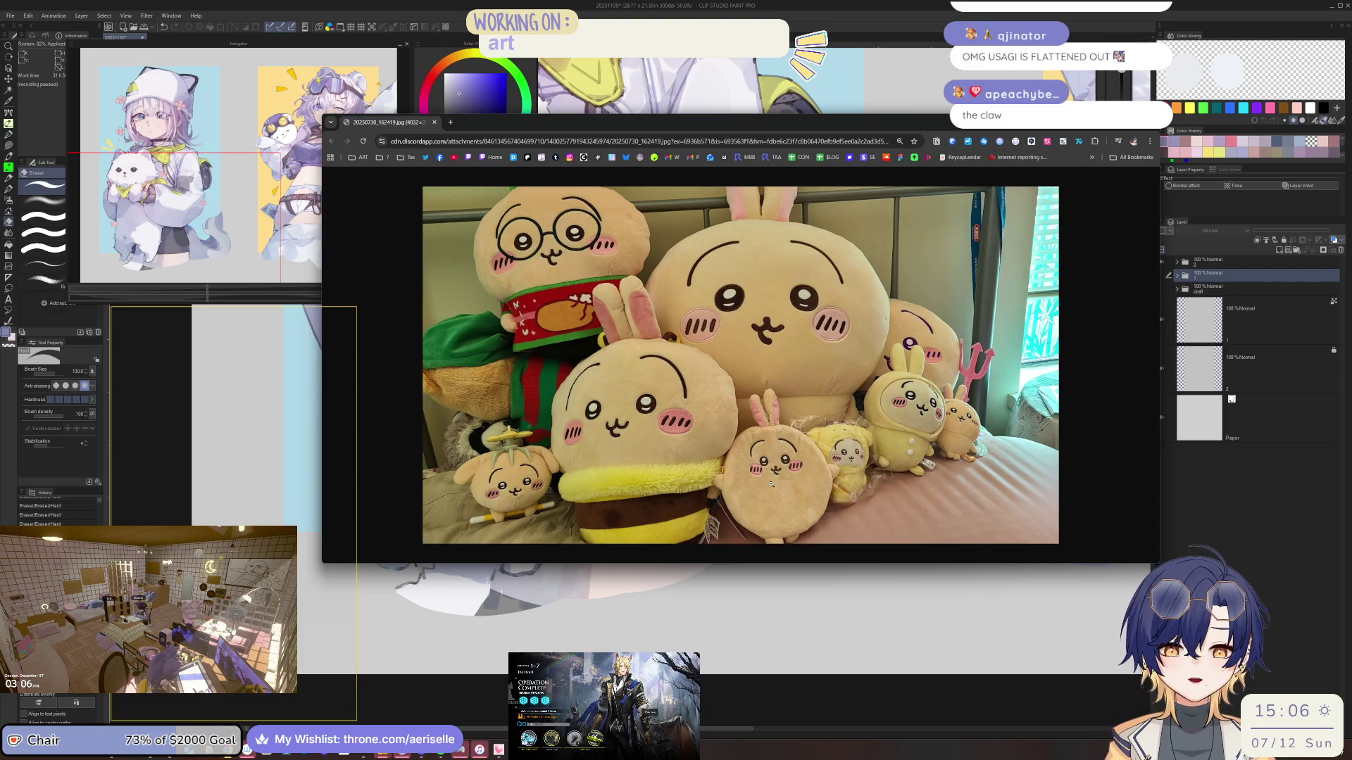
pyautogui.click(771, 484)
pyautogui.scroll(1, 661, 439)
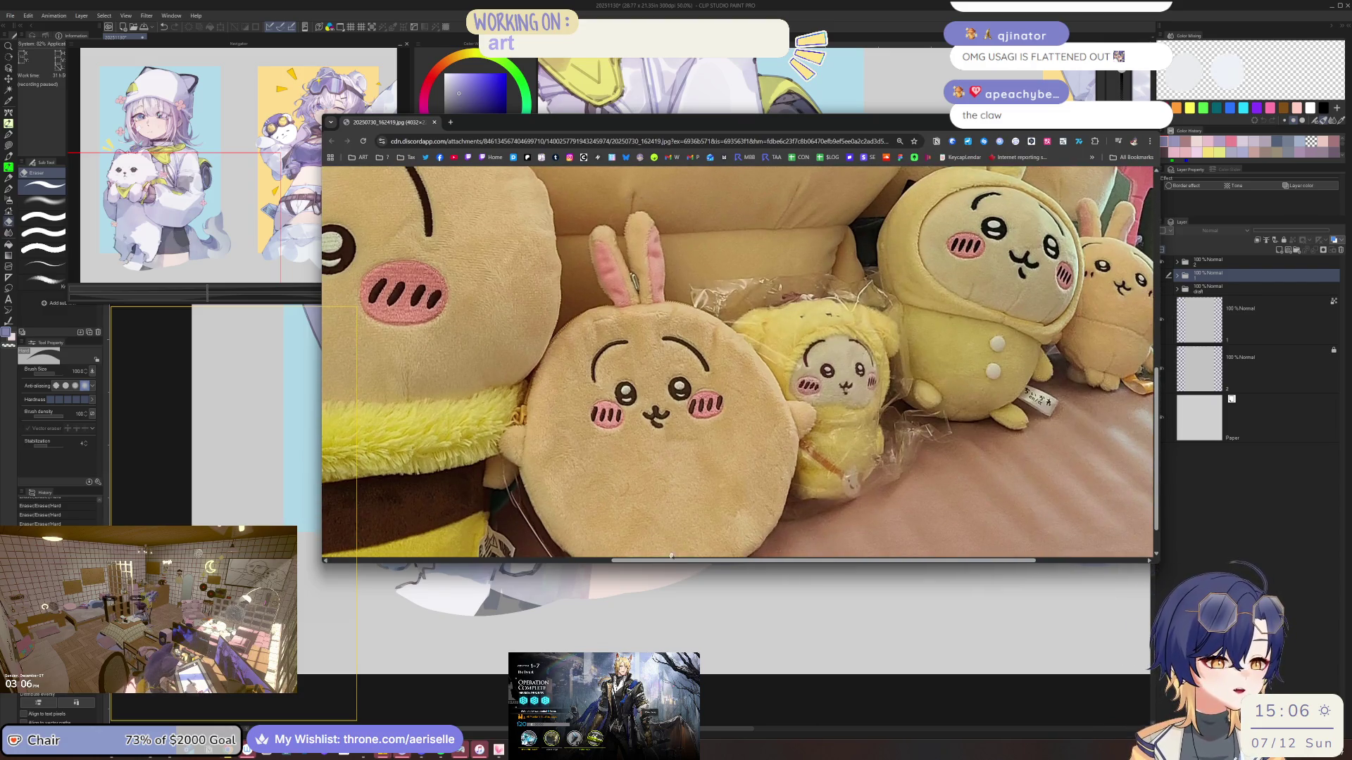
pyautogui.hscroll(-2, 669, 493)
pyautogui.scroll(-1, 674, 515)
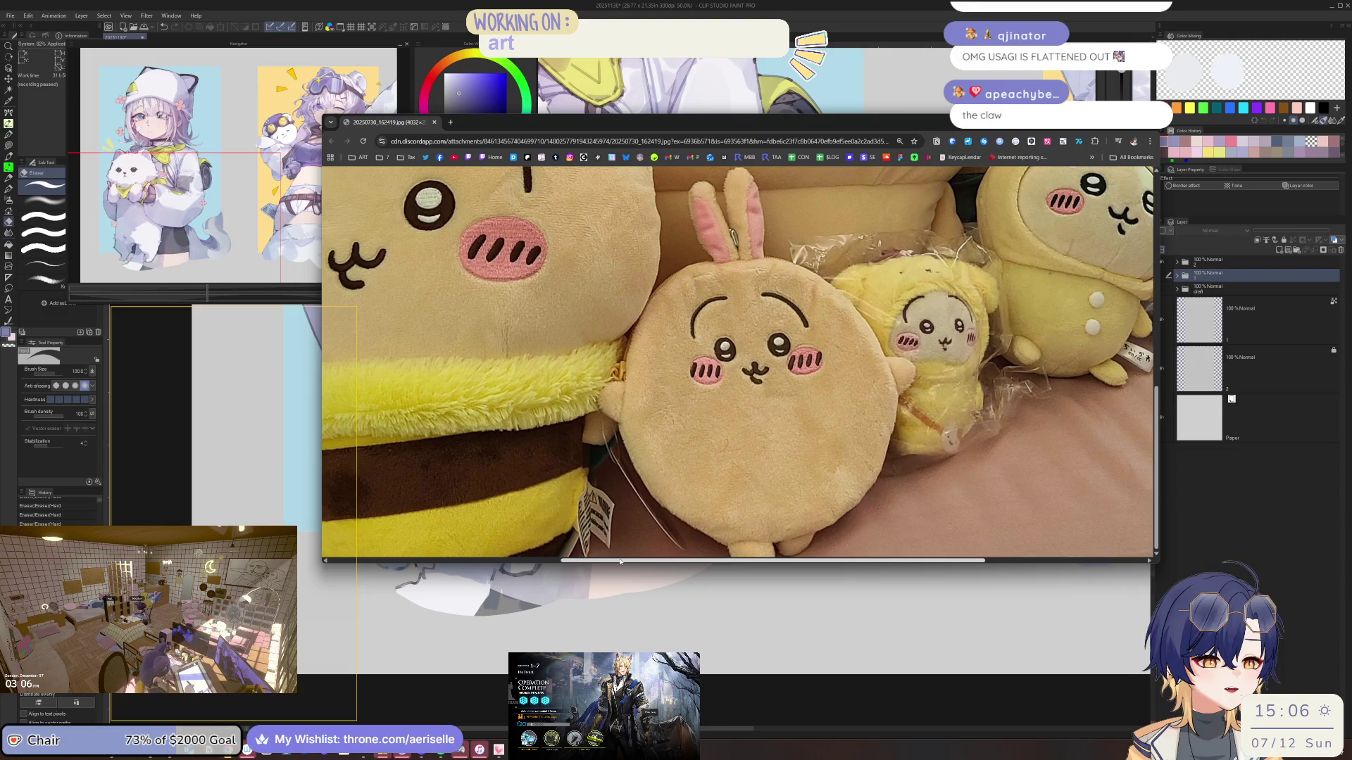
pyautogui.moveTo(620, 561)
pyautogui.mouseDown()
pyautogui.moveTo(600, 542)
pyautogui.moveTo(386, 524)
pyautogui.moveTo(408, 506)
pyautogui.moveTo(788, 514)
pyautogui.moveTo(391, 535)
pyautogui.mouseUp()
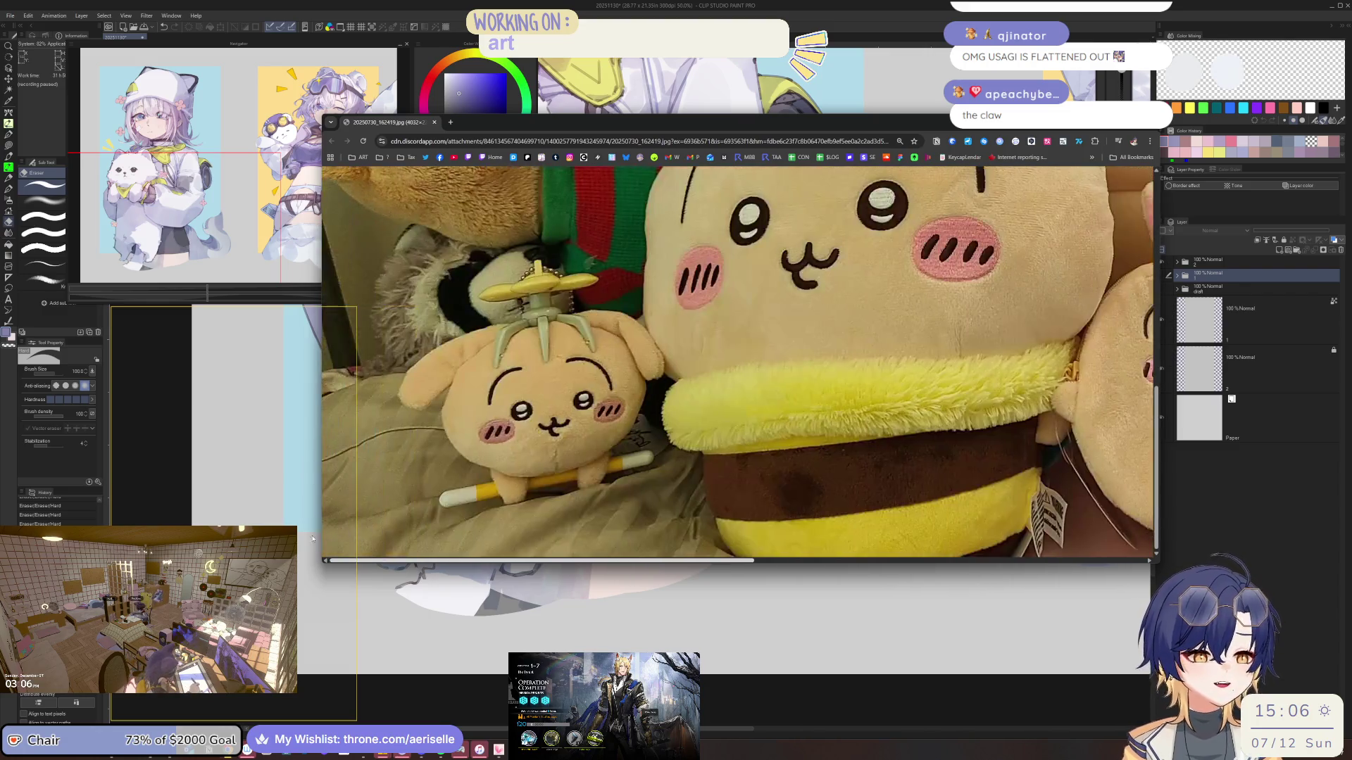
pyautogui.moveTo(563, 561); pyautogui.dragTo(749, 558)
pyautogui.click(763, 462)
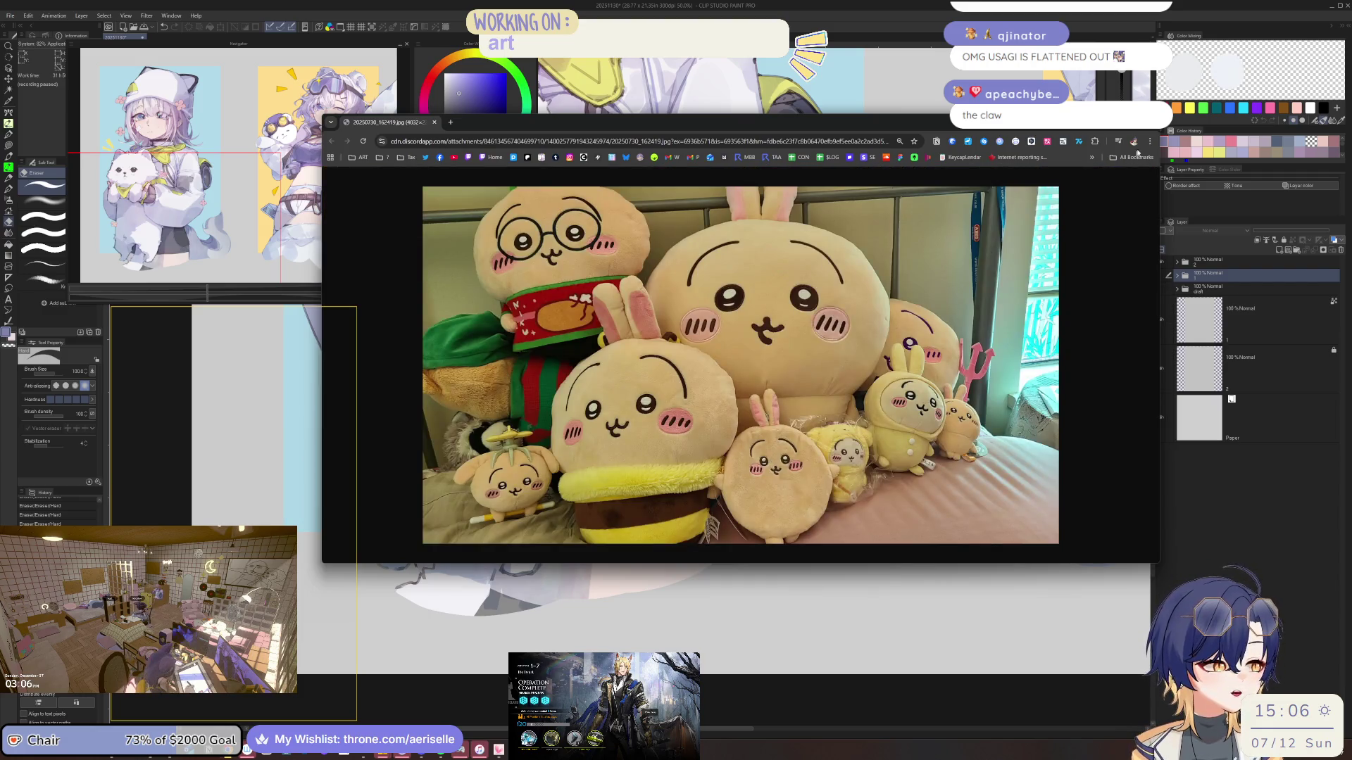
pyautogui.click(1150, 125)
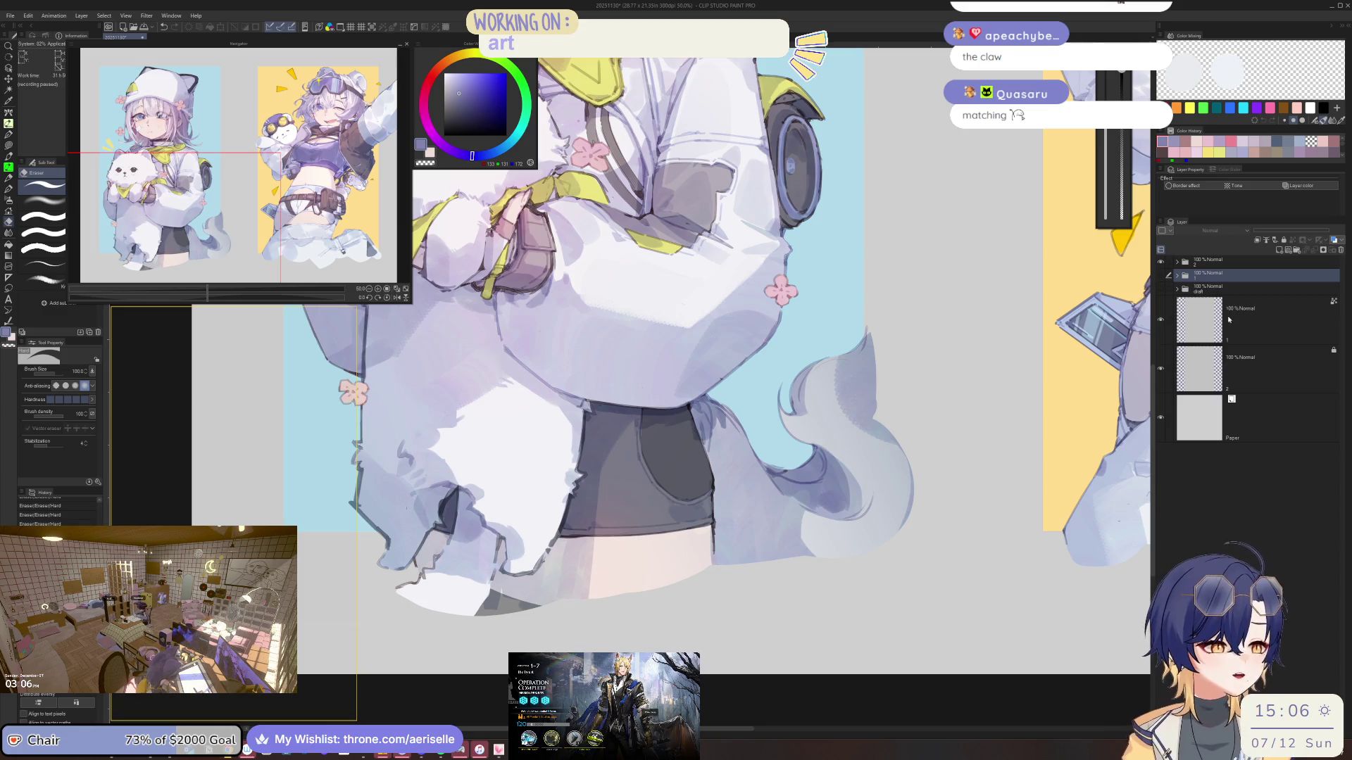
# Select the layer of the clicked strokes and zoom the canvas onto the hand and pouch
pyautogui.scroll(4, 746, 361)
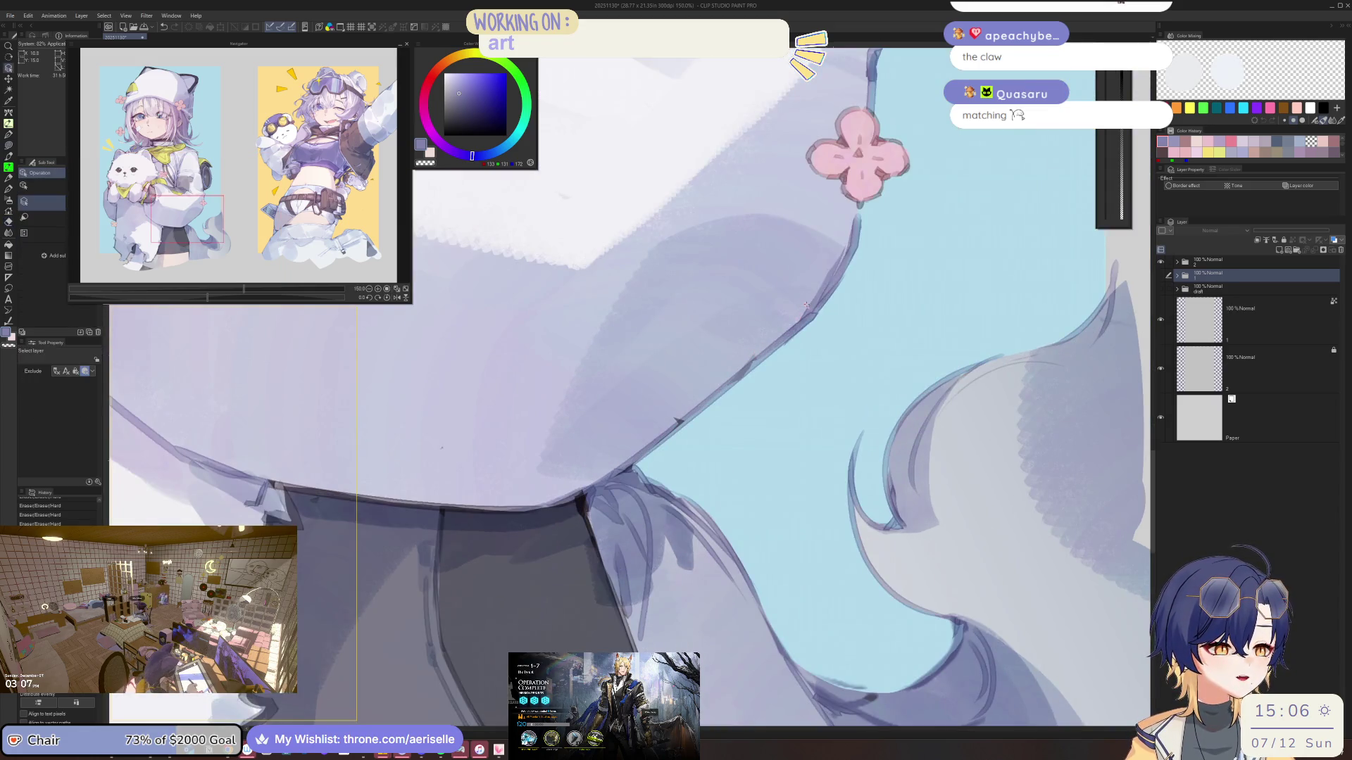
pyautogui.keyDown('ctrl'); pyautogui.keyDown('shift'); pyautogui.click(806, 304); pyautogui.keyUp('shift'); pyautogui.keyUp('ctrl')
pyautogui.scroll(-3, 788, 299)
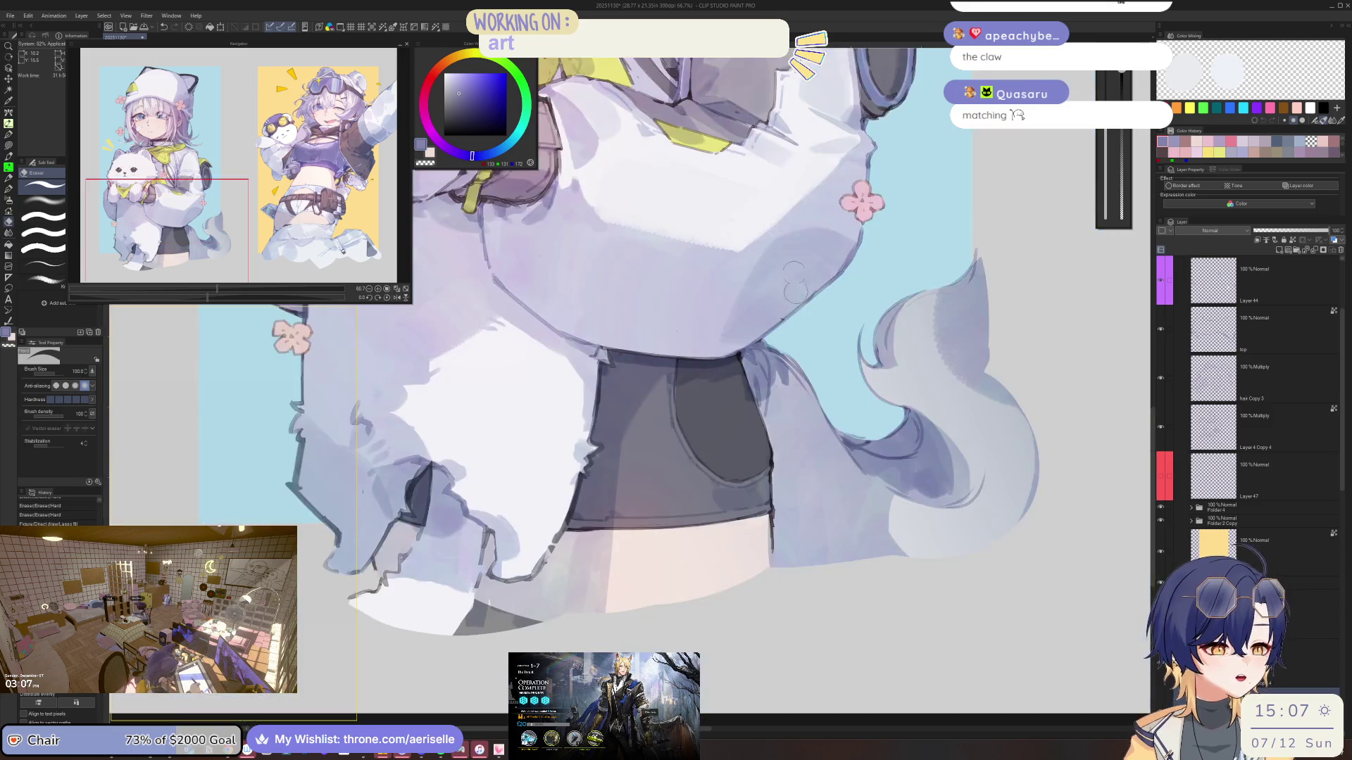
pyautogui.moveTo(766, 368); pyautogui.dragTo(844, 402)
pyautogui.scroll(4, 845, 402)
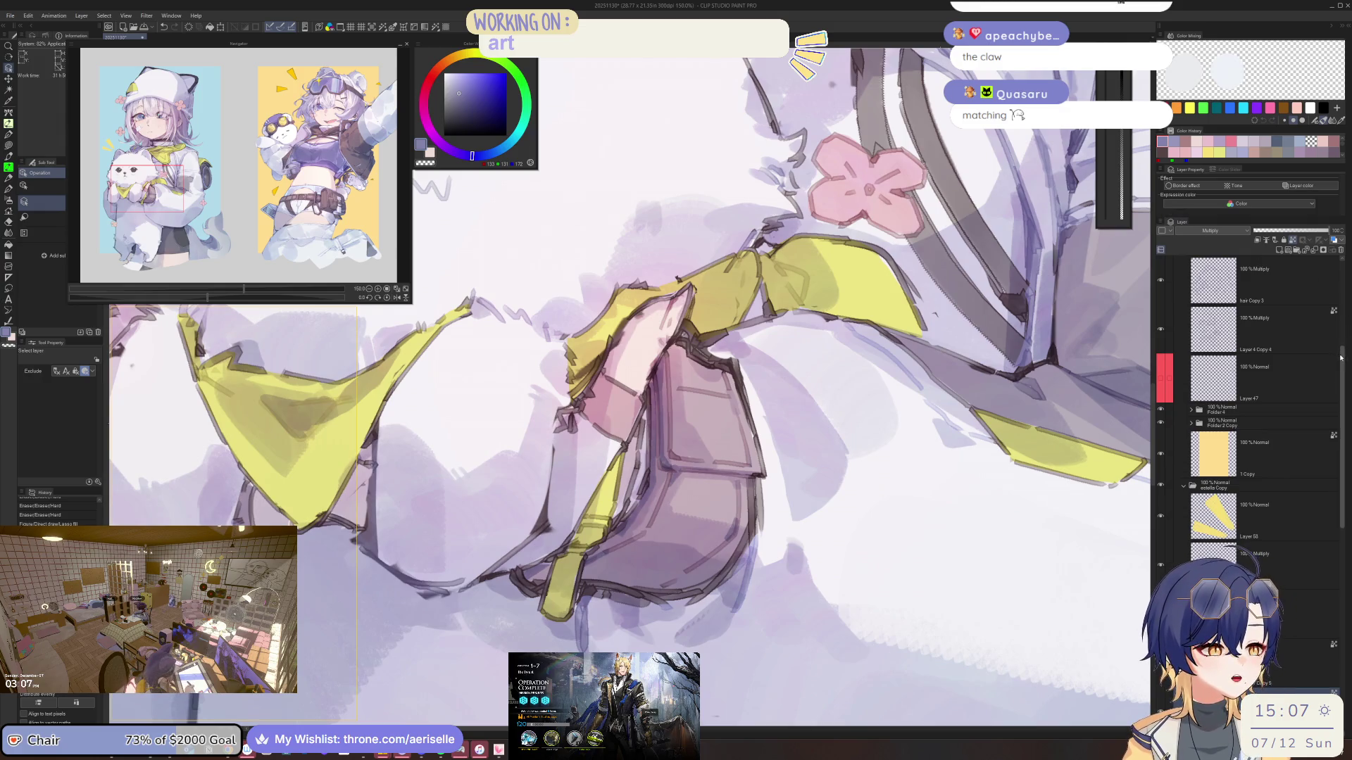
pyautogui.scroll(-4, 1336, 422)
pyautogui.scroll(-2, 1336, 422)
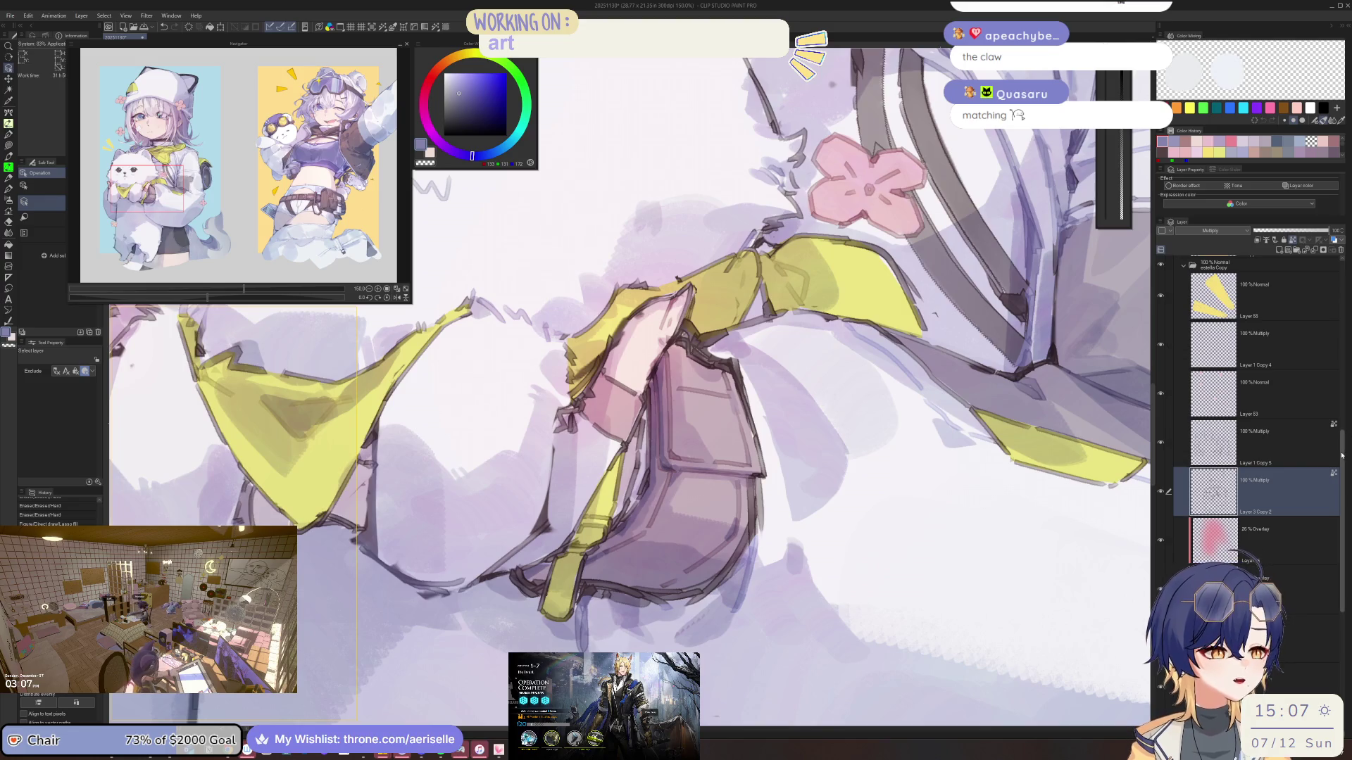
# Stitch the sticker order list, placing the second capture directly under the first
pyautogui.moveTo(1343, 453); pyautogui.dragTo(1342, 444)
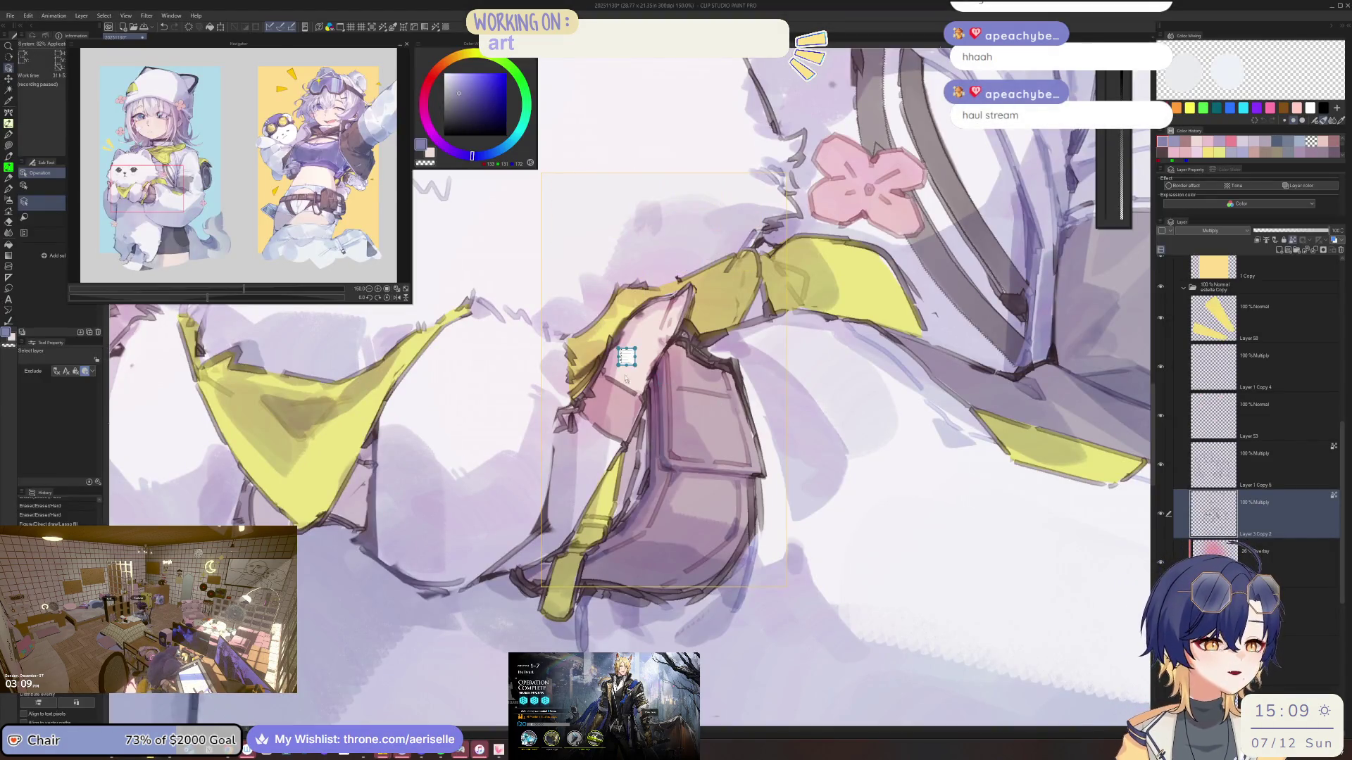
pyautogui.moveTo(661, 464); pyautogui.dragTo(647, 448)
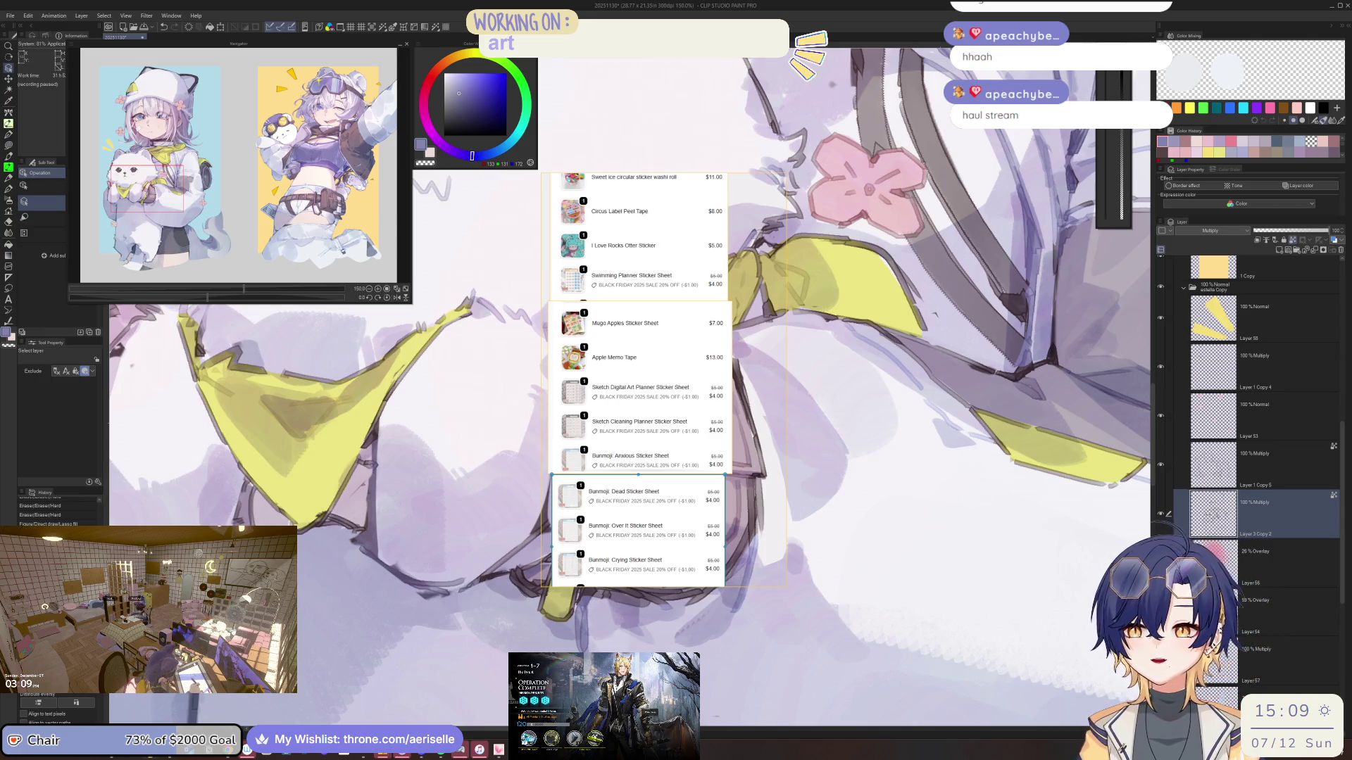
# Keep the stitched order list, enlarge its viewer and pan to the price column
pyautogui.press('Escape')
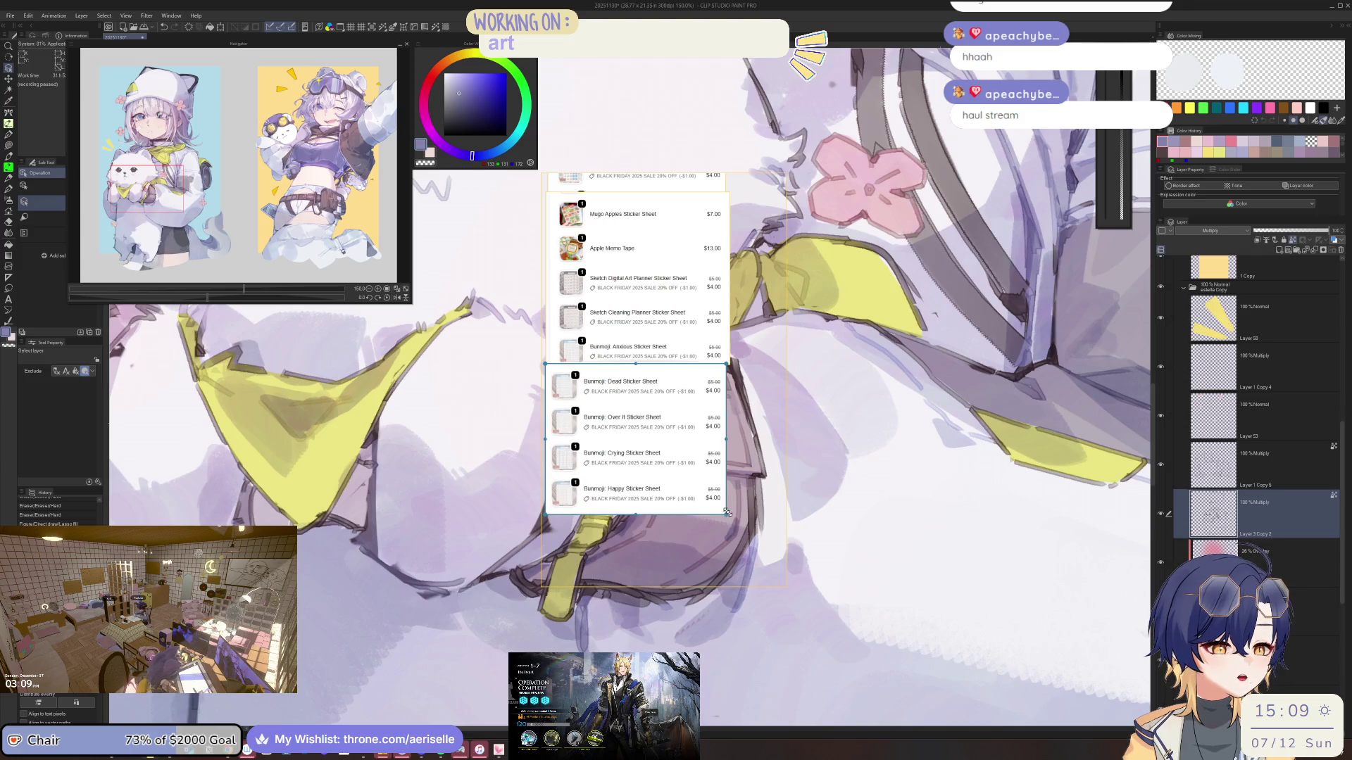
pyautogui.scroll(-3, 654, 487)
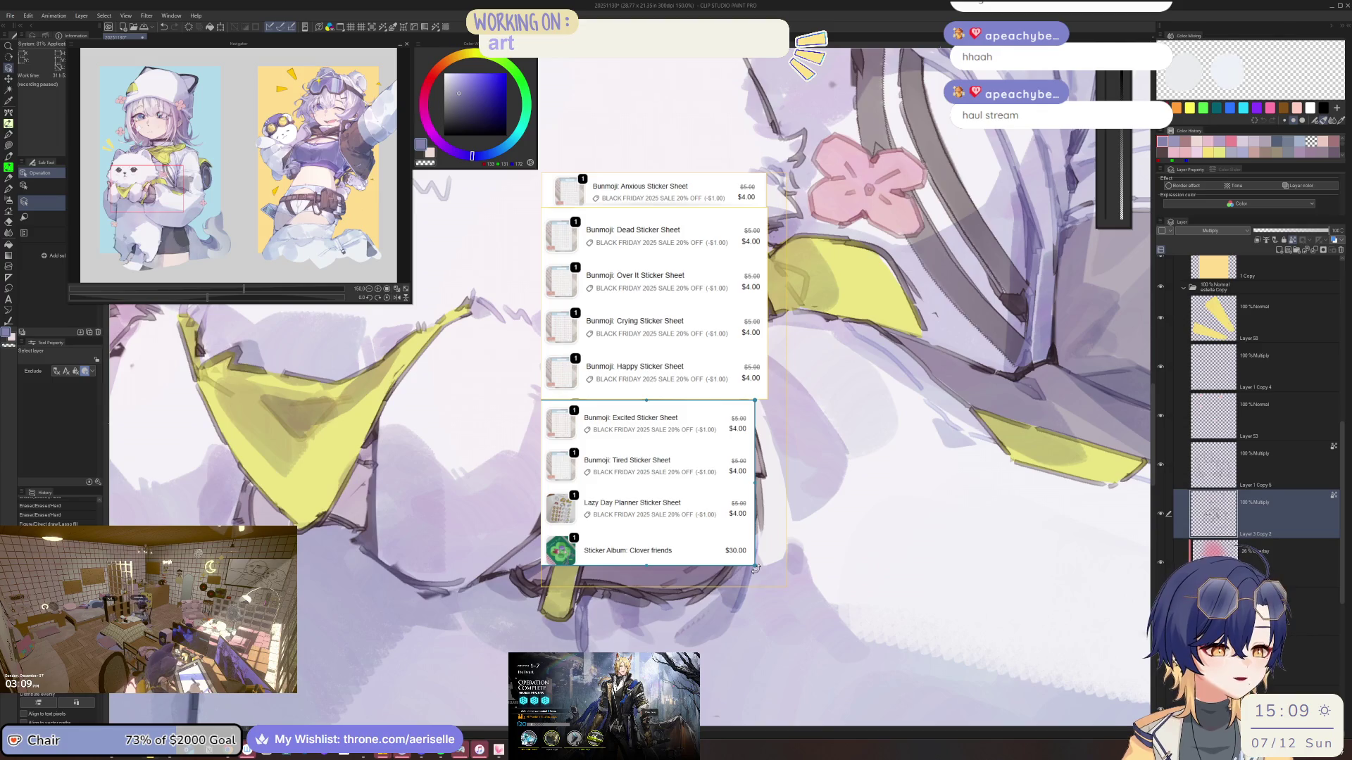
pyautogui.scroll(5, 703, 570)
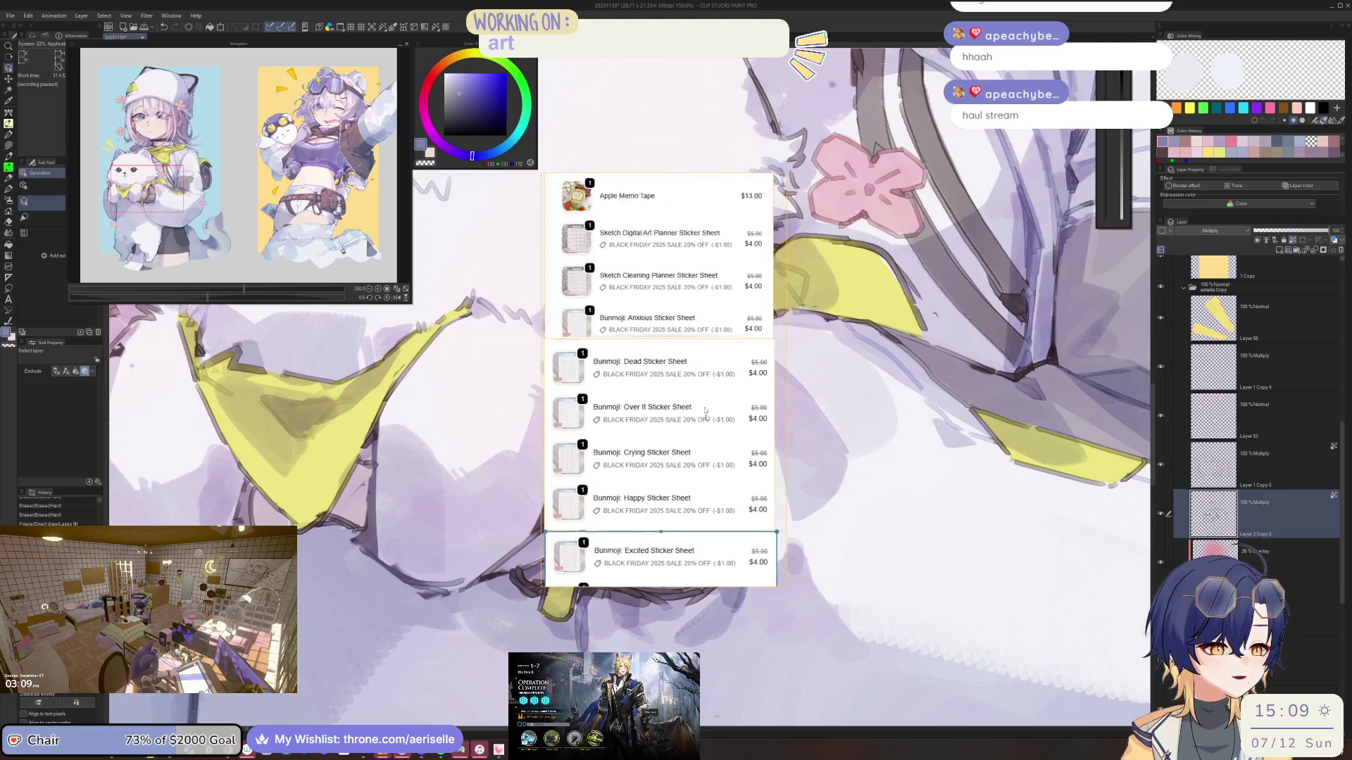
pyautogui.scroll(3, 654, 207)
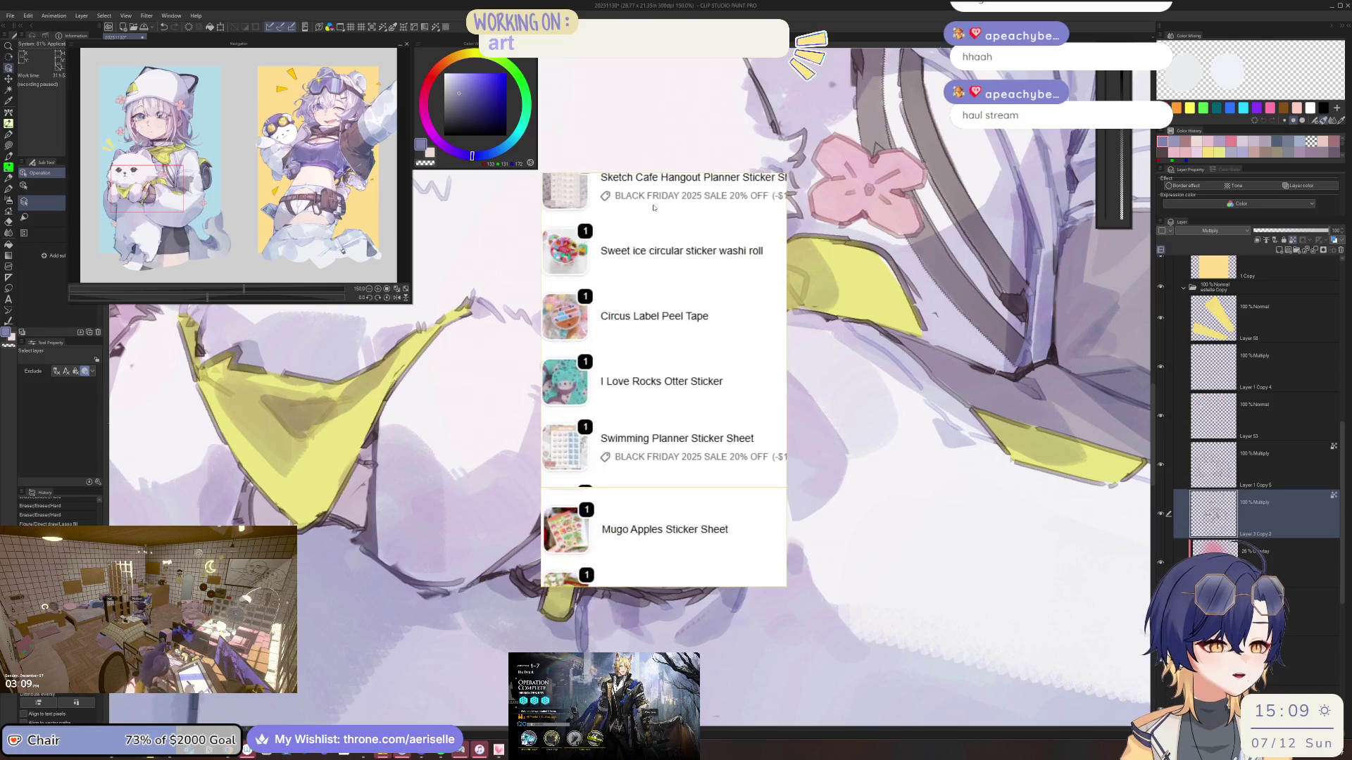
pyautogui.scroll(-1, 715, 316)
pyautogui.moveTo(757, 325); pyautogui.dragTo(713, 332)
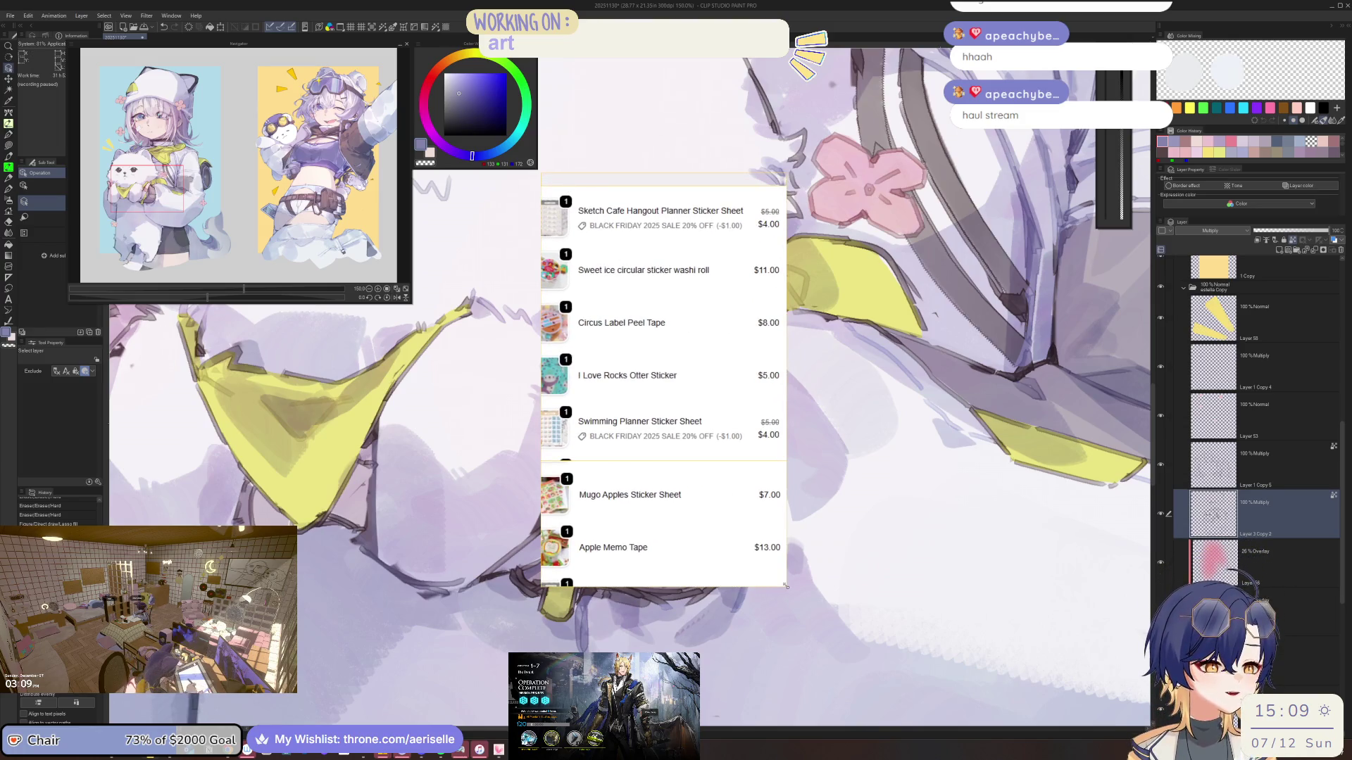
pyautogui.moveTo(786, 586); pyautogui.dragTo(864, 692)
pyautogui.scroll(-1, 752, 399)
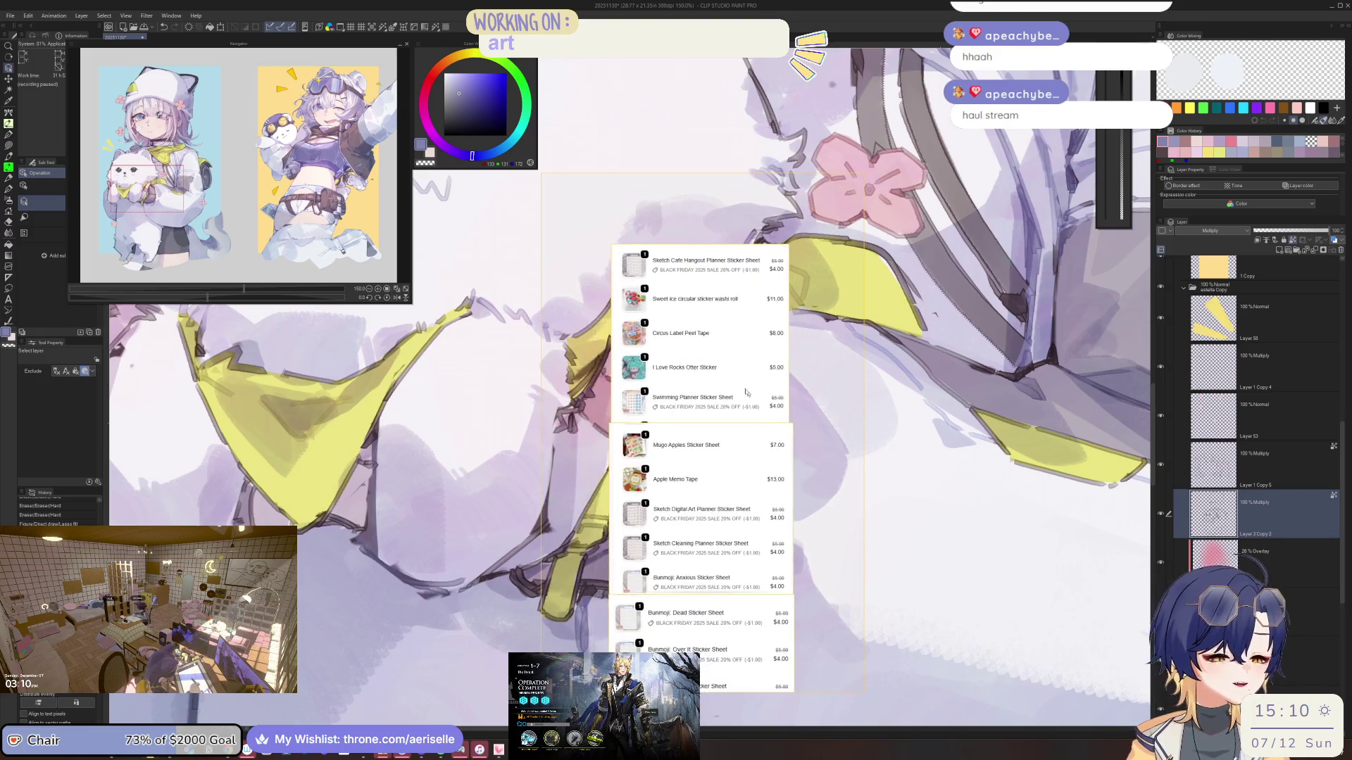
pyautogui.scroll(5, 704, 395)
pyautogui.scroll(-5, 634, 443)
pyautogui.moveTo(835, 491); pyautogui.dragTo(803, 470)
pyautogui.scroll(5, 693, 373)
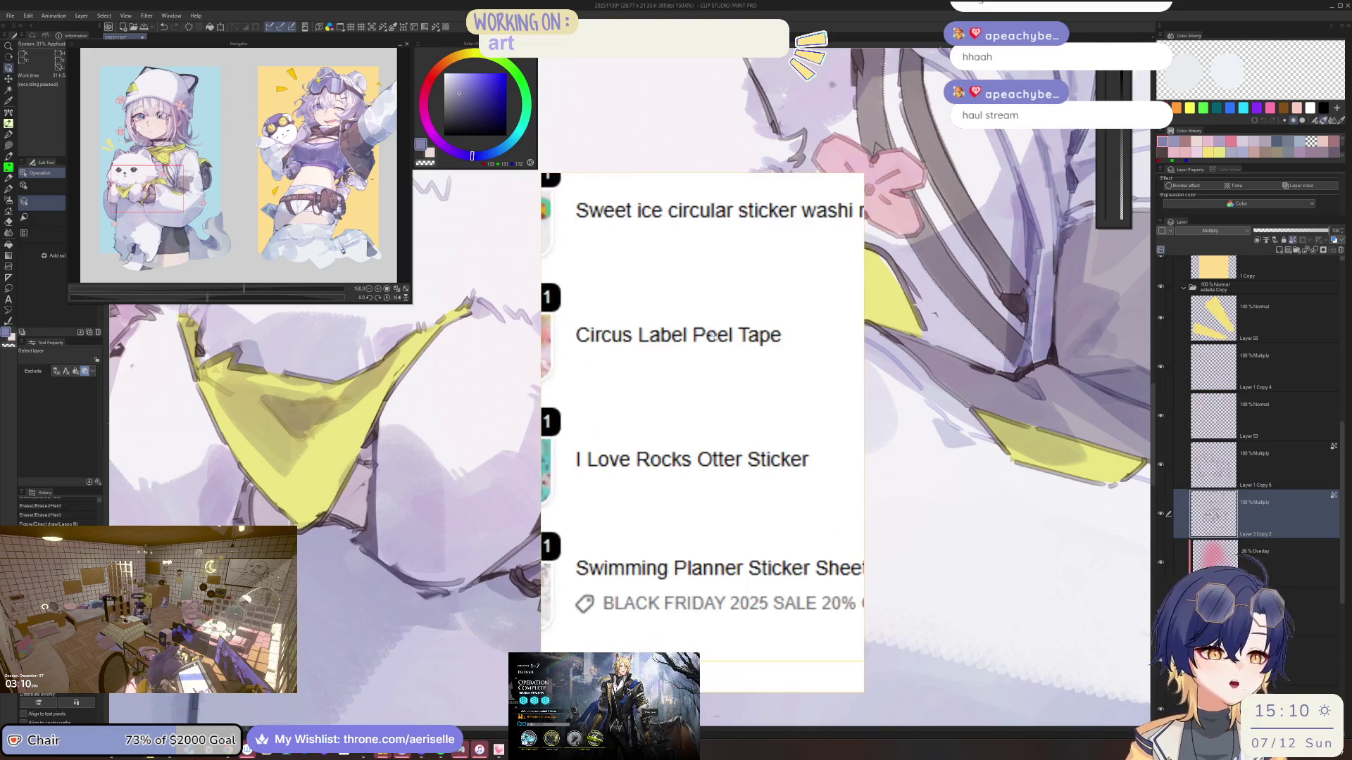
pyautogui.scroll(-5, 635, 411)
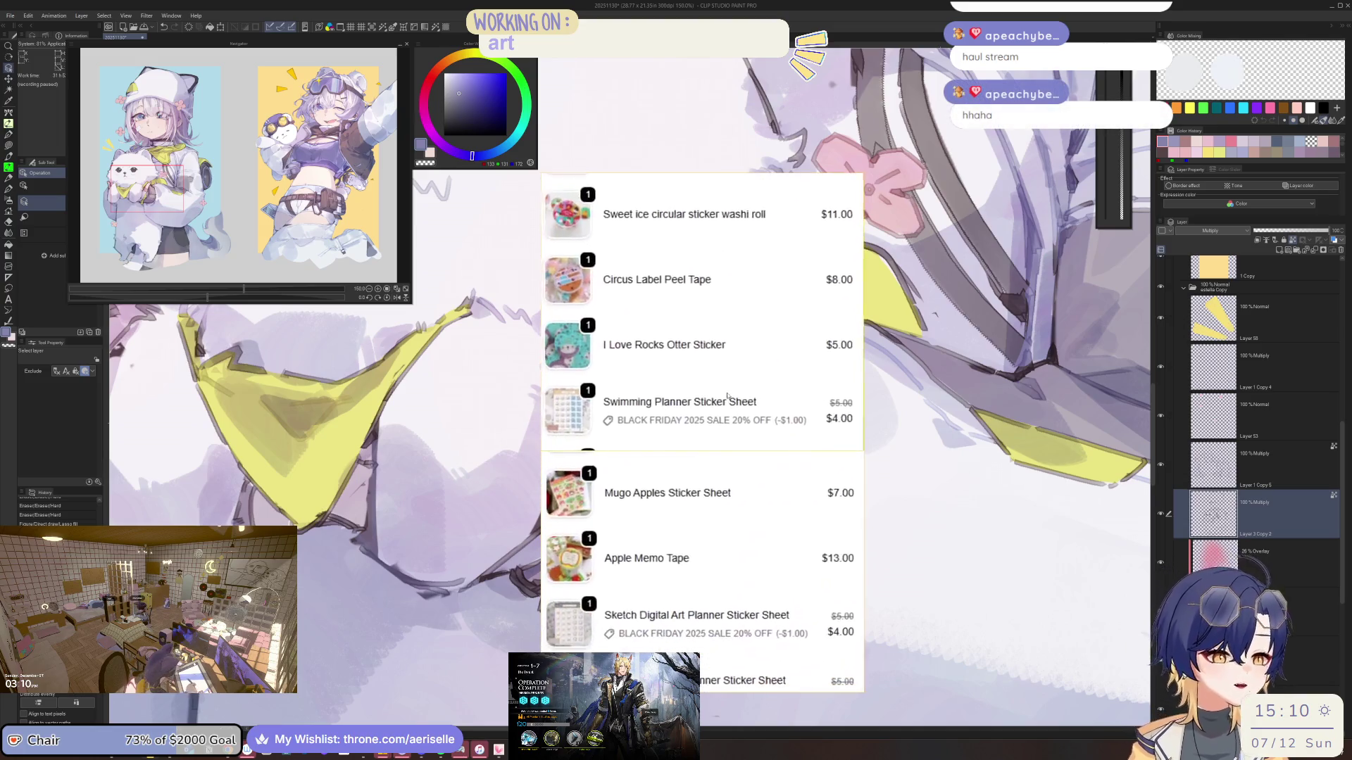
pyautogui.scroll(2, 758, 565)
pyautogui.scroll(-2, 758, 565)
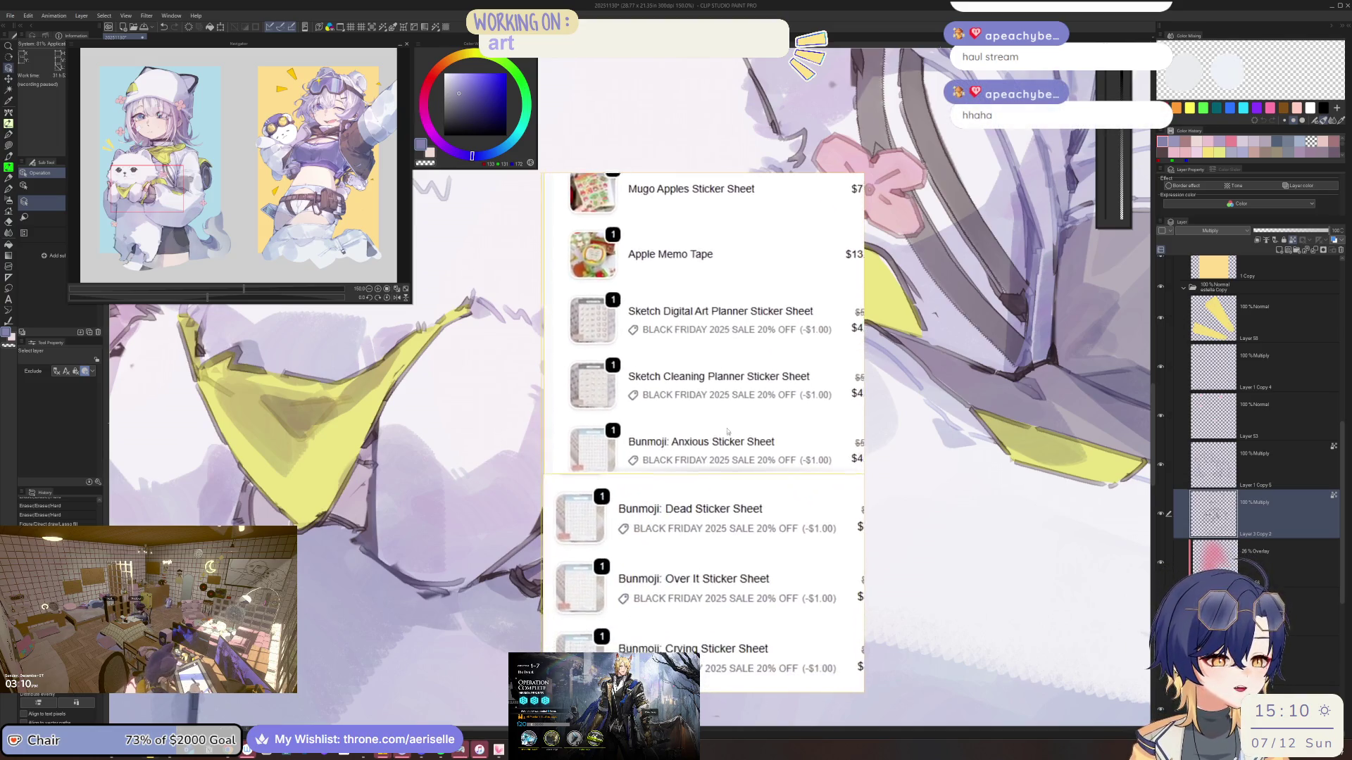
pyautogui.scroll(-10, 771, 493)
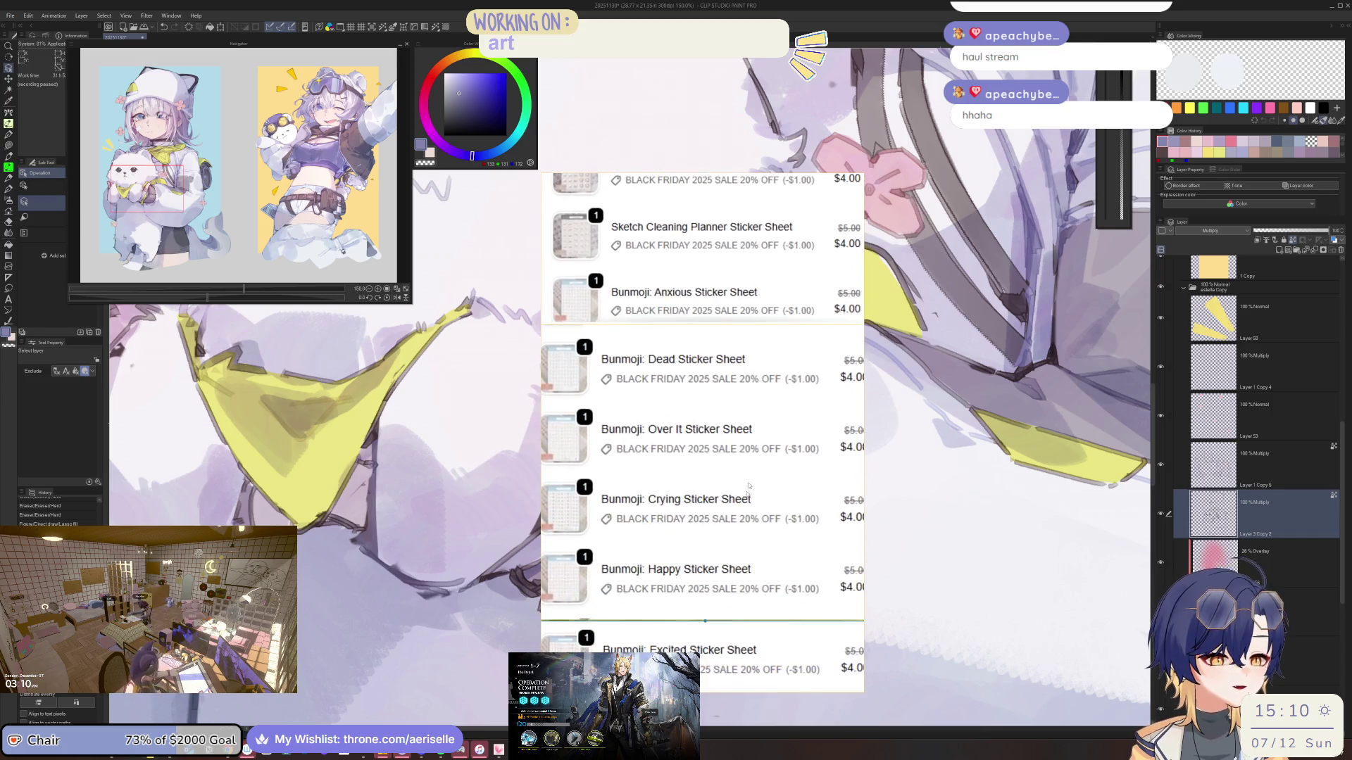
pyautogui.scroll(-3, 760, 556)
pyautogui.moveTo(760, 556)
pyautogui.mouseDown()
pyautogui.moveTo(577, 445)
pyautogui.moveTo(853, 345)
pyautogui.mouseUp()
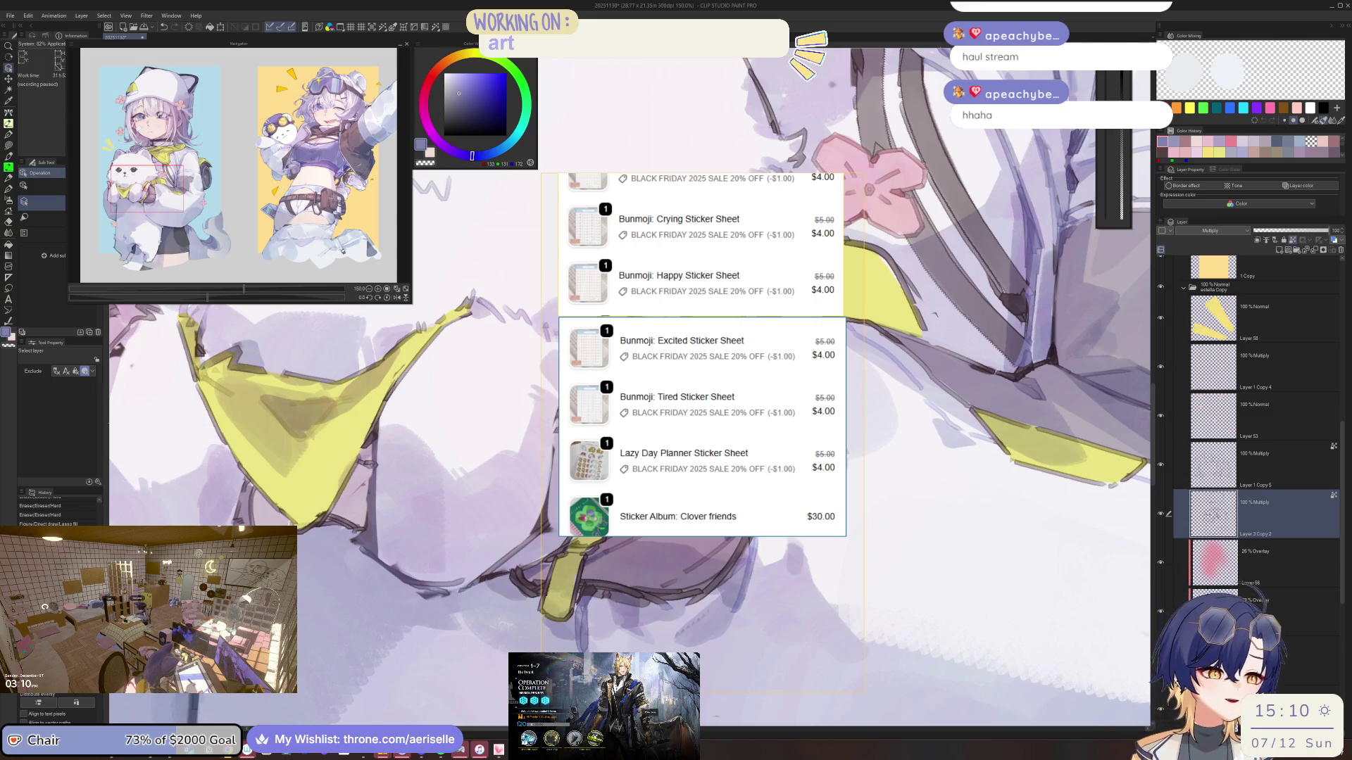
# Move the order-list screenshot to the left edge and bring the Mugobunni shop window forward
pyautogui.moveTo(678, 333)
pyautogui.mouseDown()
pyautogui.moveTo(224, 385)
pyautogui.moveTo(236, 359)
pyautogui.mouseUp()
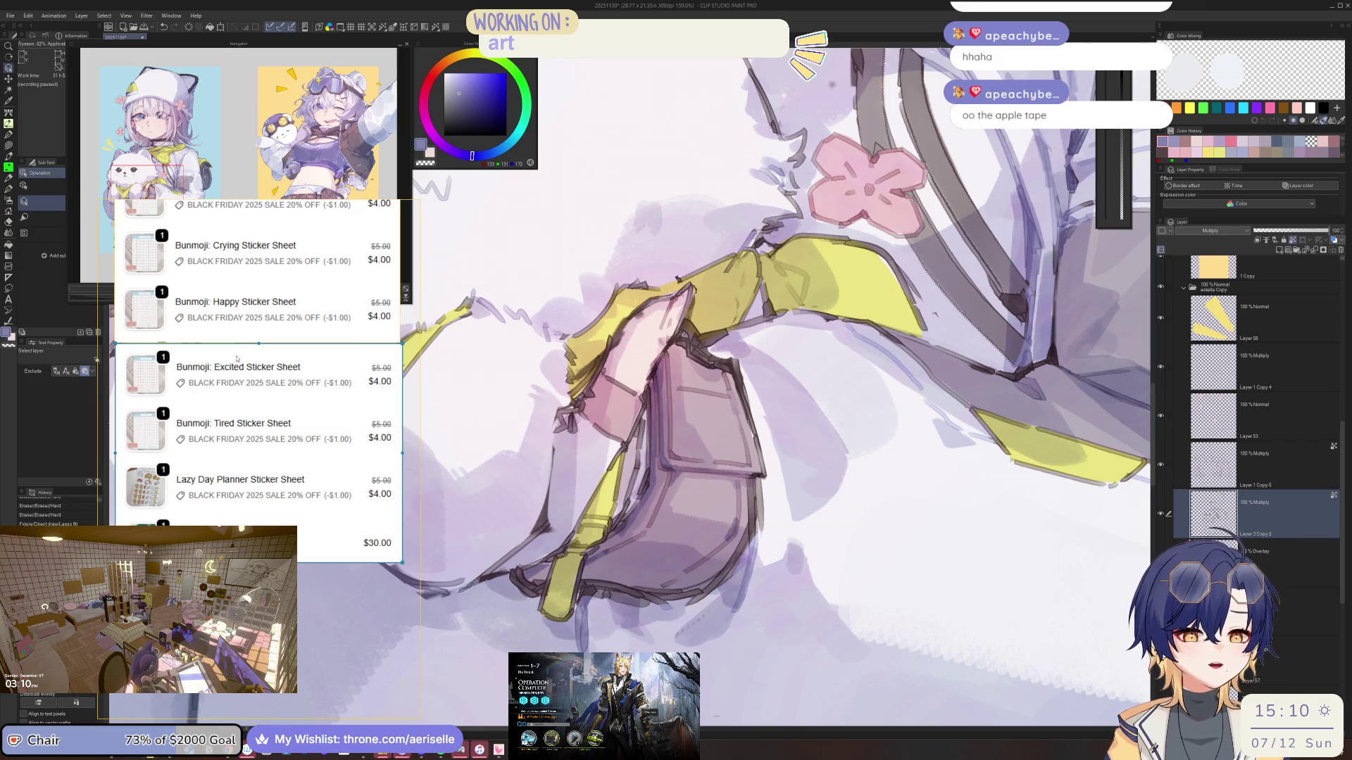
pyautogui.scroll(10, 295, 334)
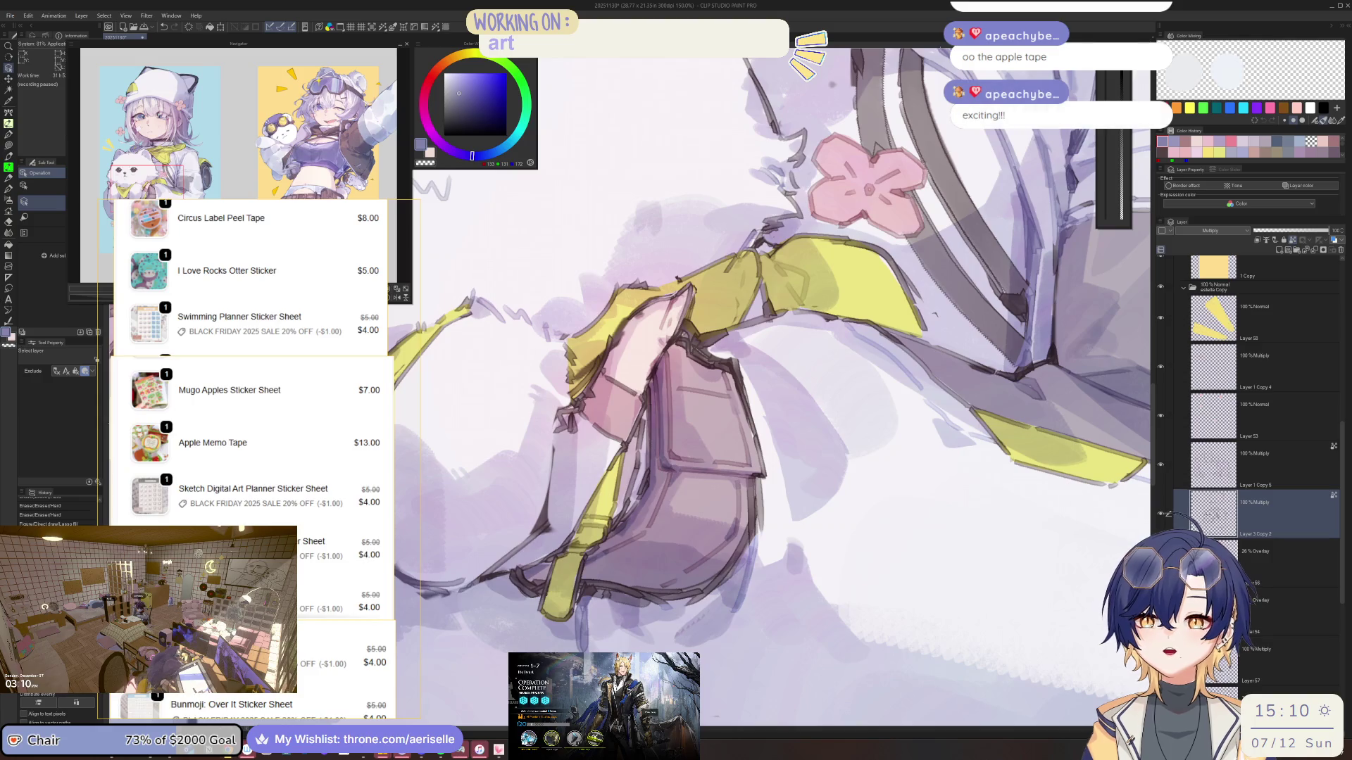
pyautogui.hotkey('alt', 'Tab')
pyautogui.moveTo(713, 181)
pyautogui.mouseDown()
pyautogui.moveTo(415, 106)
pyautogui.moveTo(503, 101)
pyautogui.mouseUp()
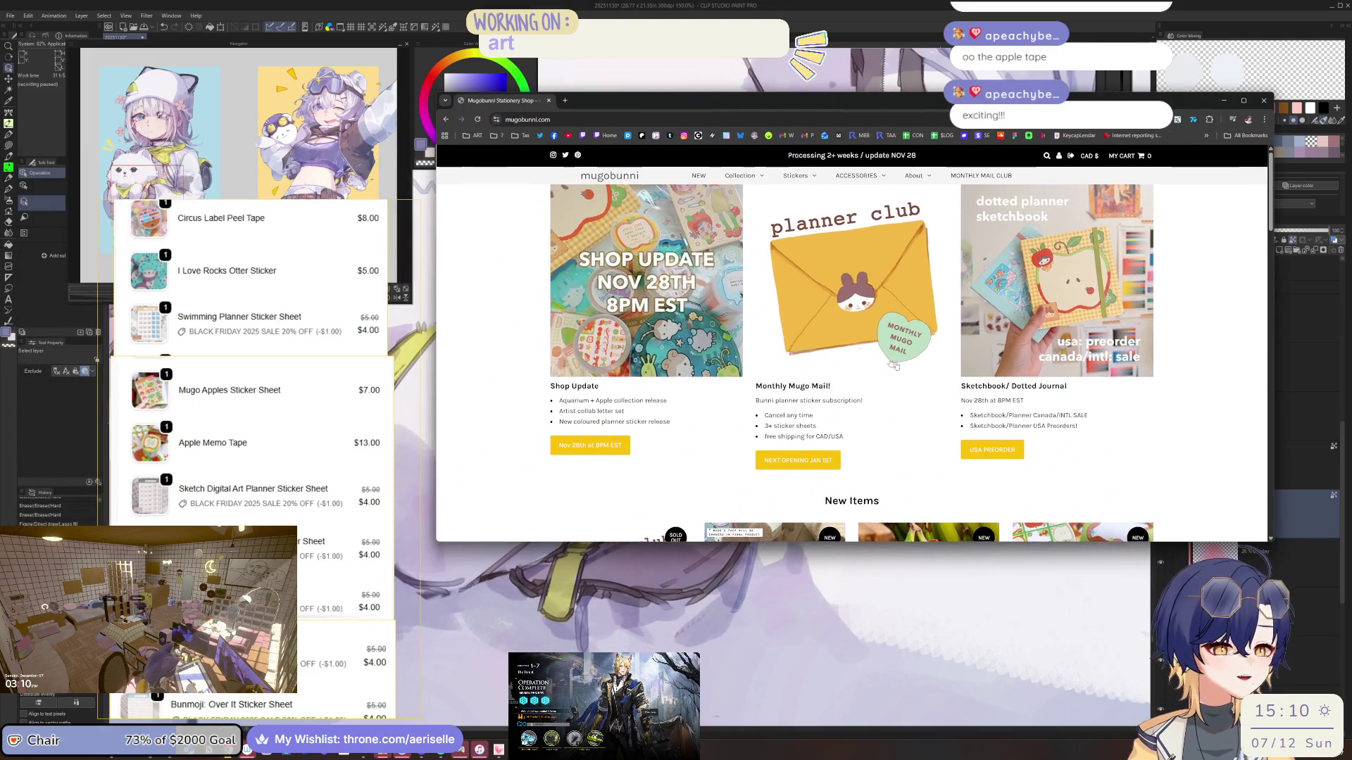
# Open the shop's new collection, enlarge the window, and view the Apple Glitter Sticker Tape photos
pyautogui.click(588, 445)
pyautogui.moveTo(980, 102); pyautogui.dragTo(959, 56)
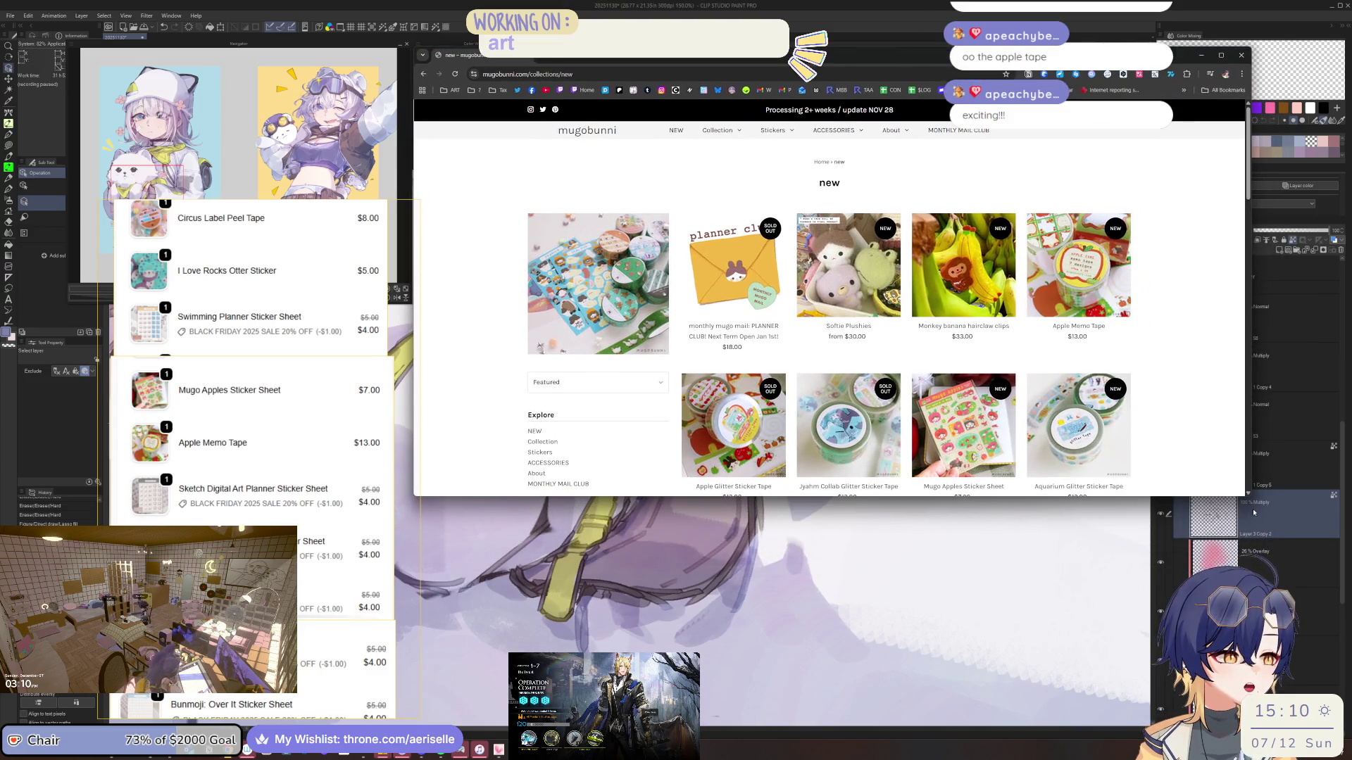
pyautogui.moveTo(1252, 495); pyautogui.dragTo(1142, 673)
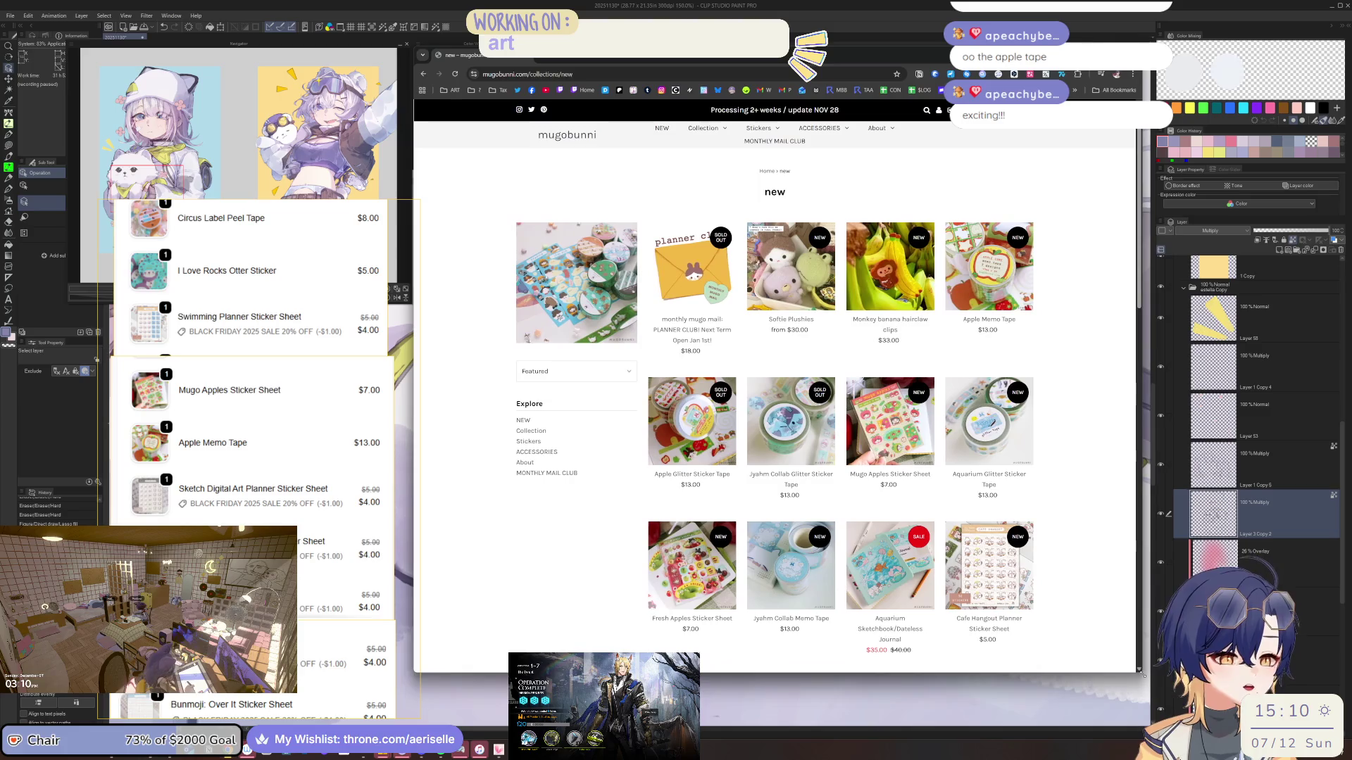
pyautogui.click(706, 401)
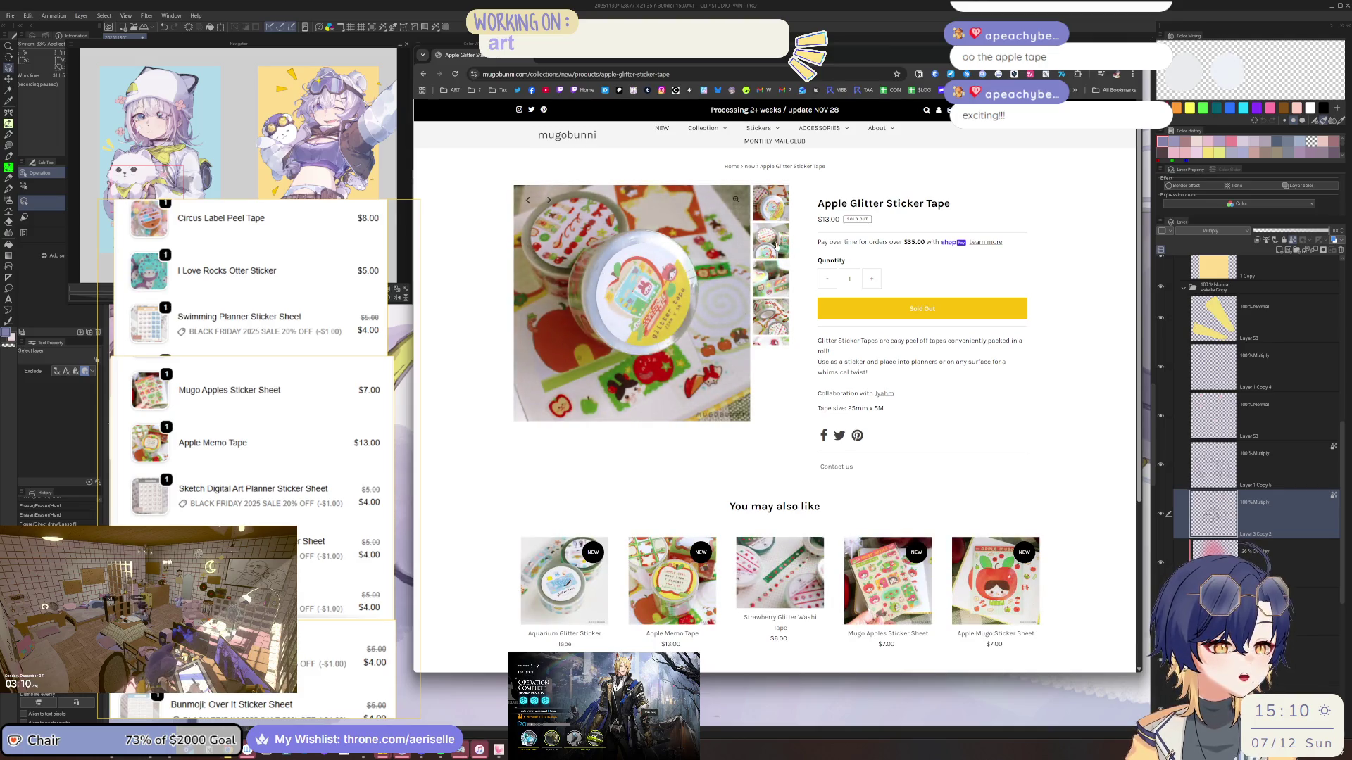
pyautogui.click(775, 244)
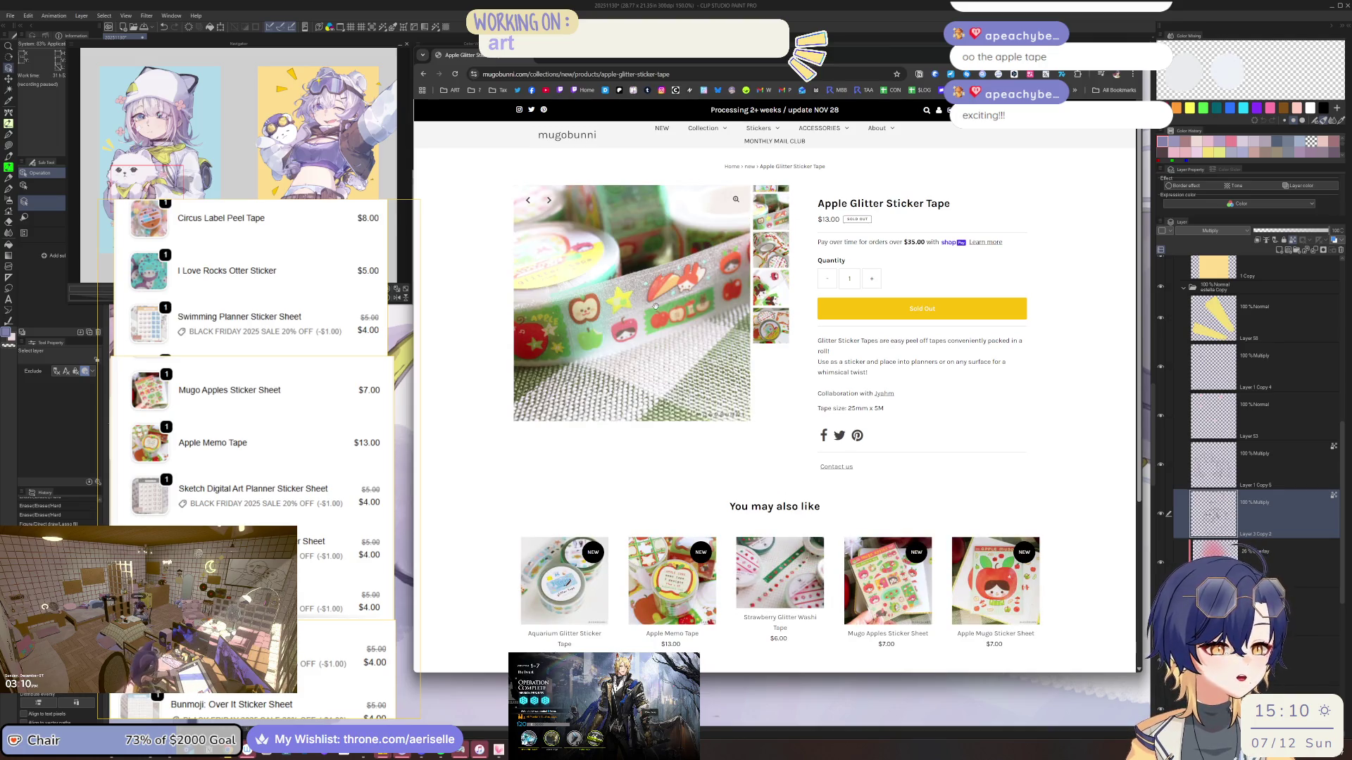
pyautogui.click(773, 278)
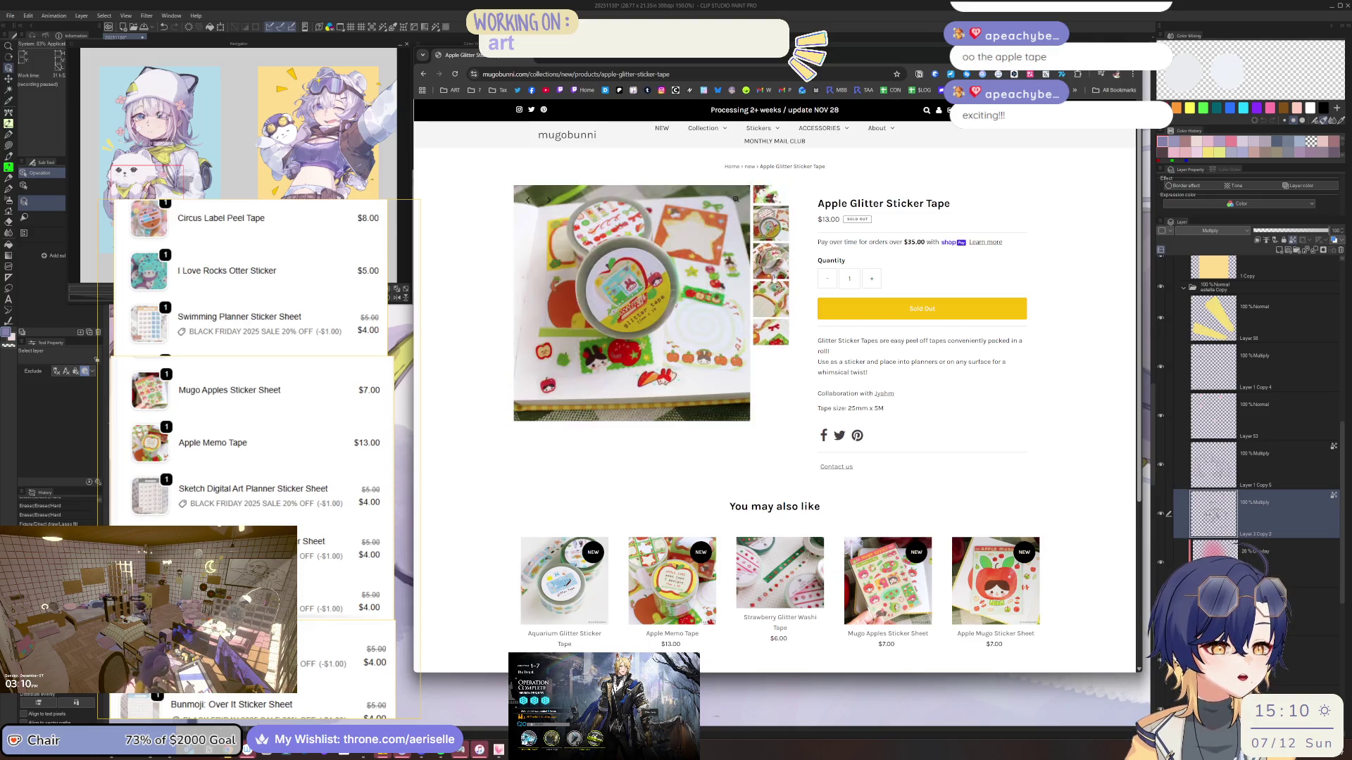
pyautogui.click(774, 278)
pyautogui.click(761, 292)
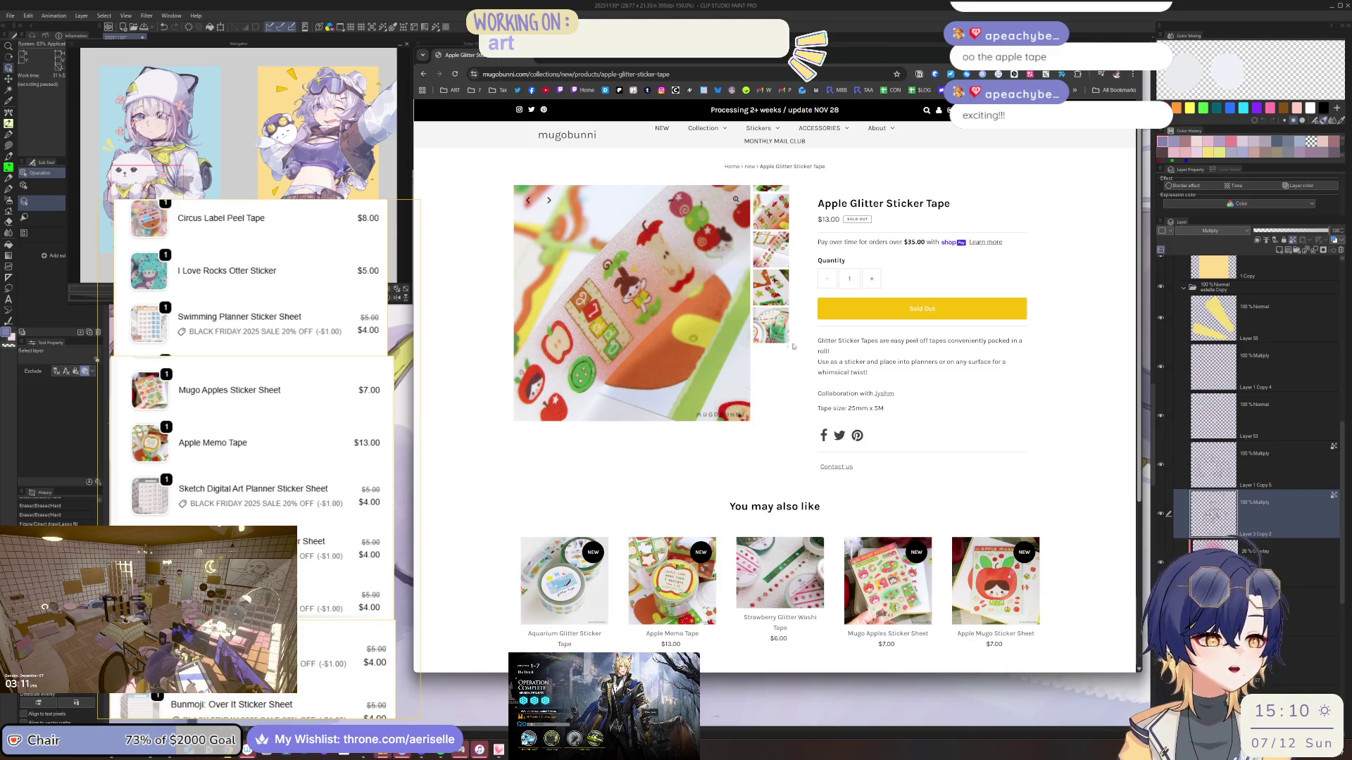
pyautogui.click(779, 333)
# Return to the collection and browse the Mugo Apples Sticker Sheet photos
pyautogui.hotkey('alt', 'Left')
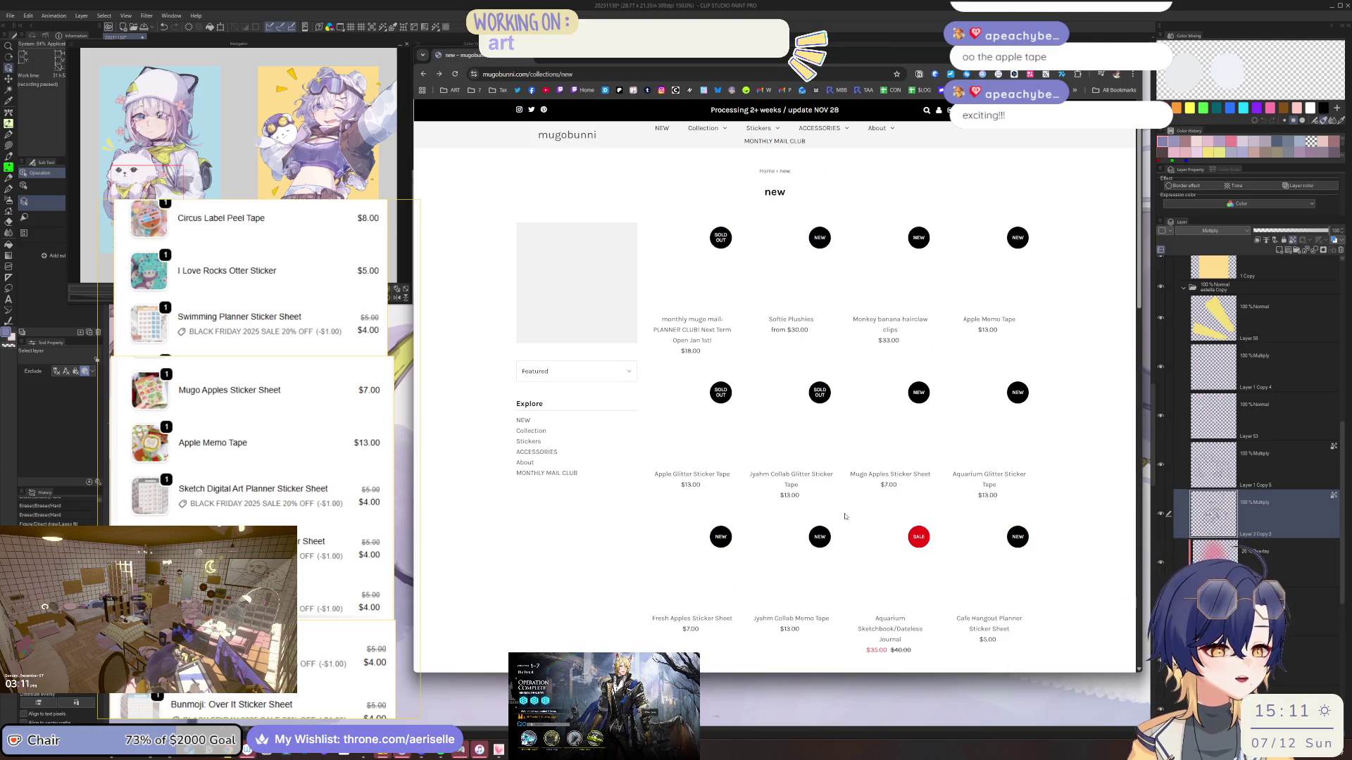
pyautogui.scroll(1, 889, 397)
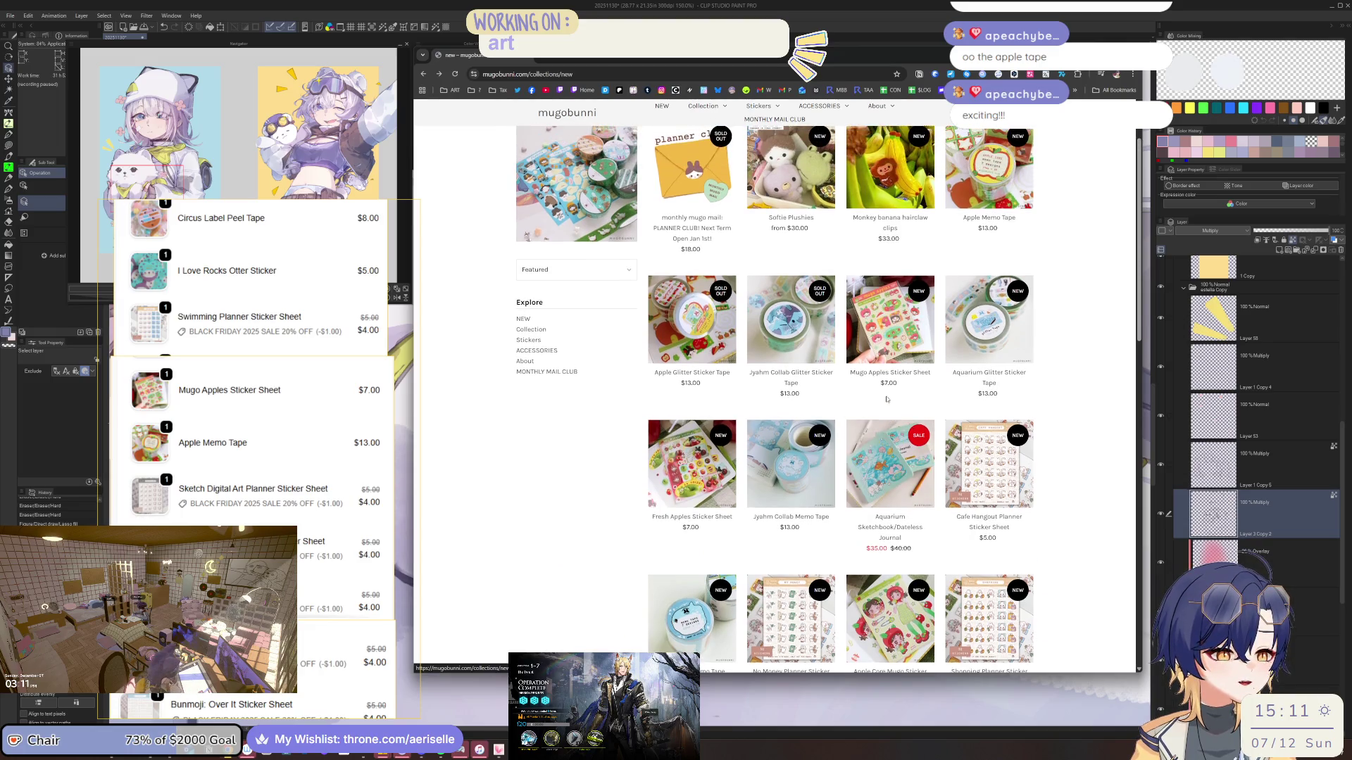
pyautogui.click(893, 324)
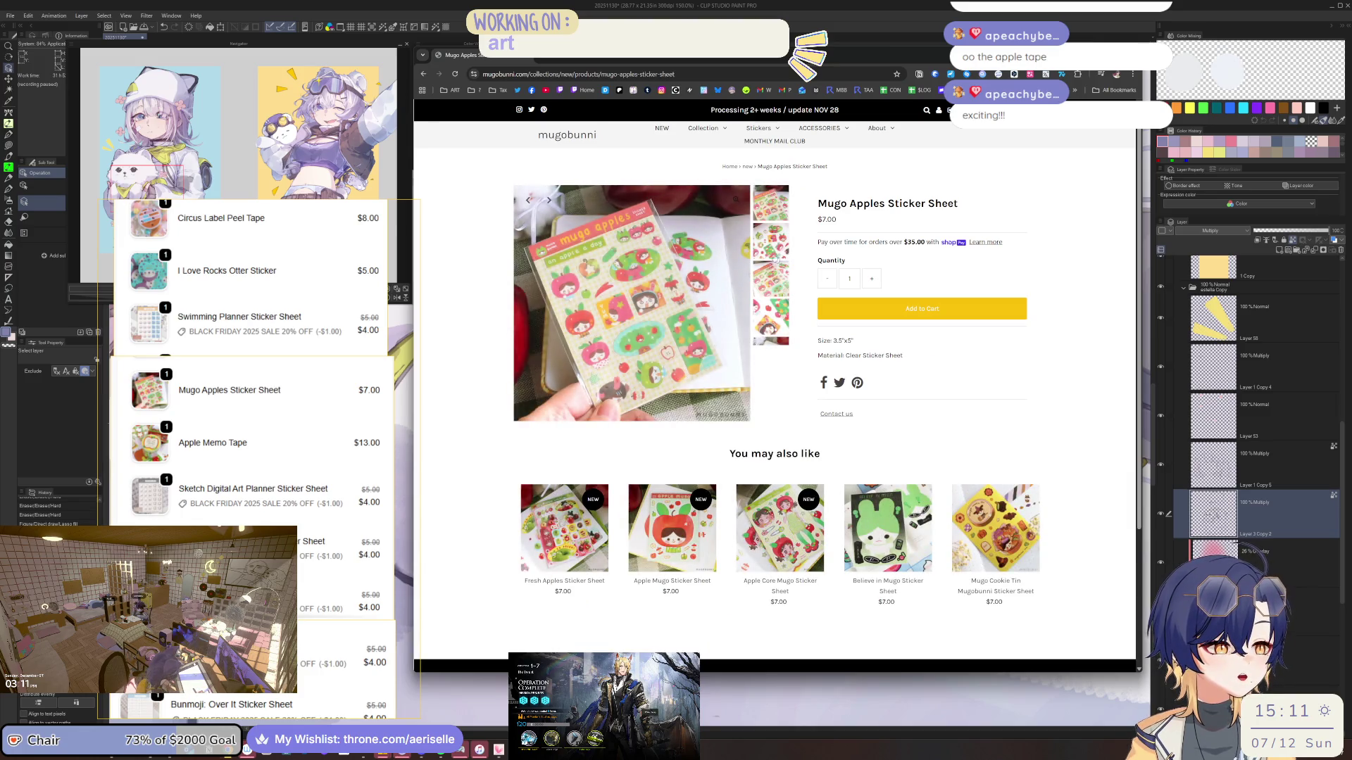
pyautogui.click(780, 260)
pyautogui.click(779, 288)
pyautogui.click(780, 288)
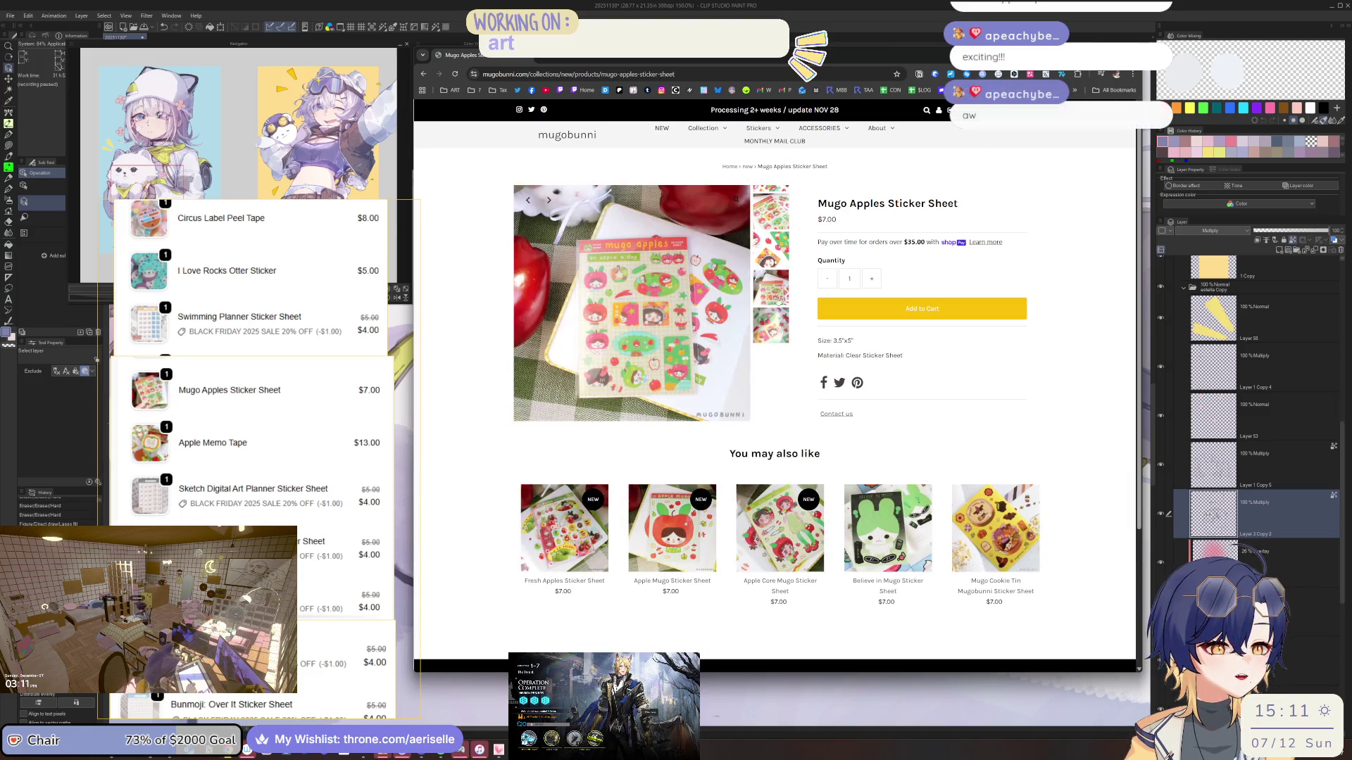
pyautogui.click(770, 314)
pyautogui.hotkey('alt', 'Left')
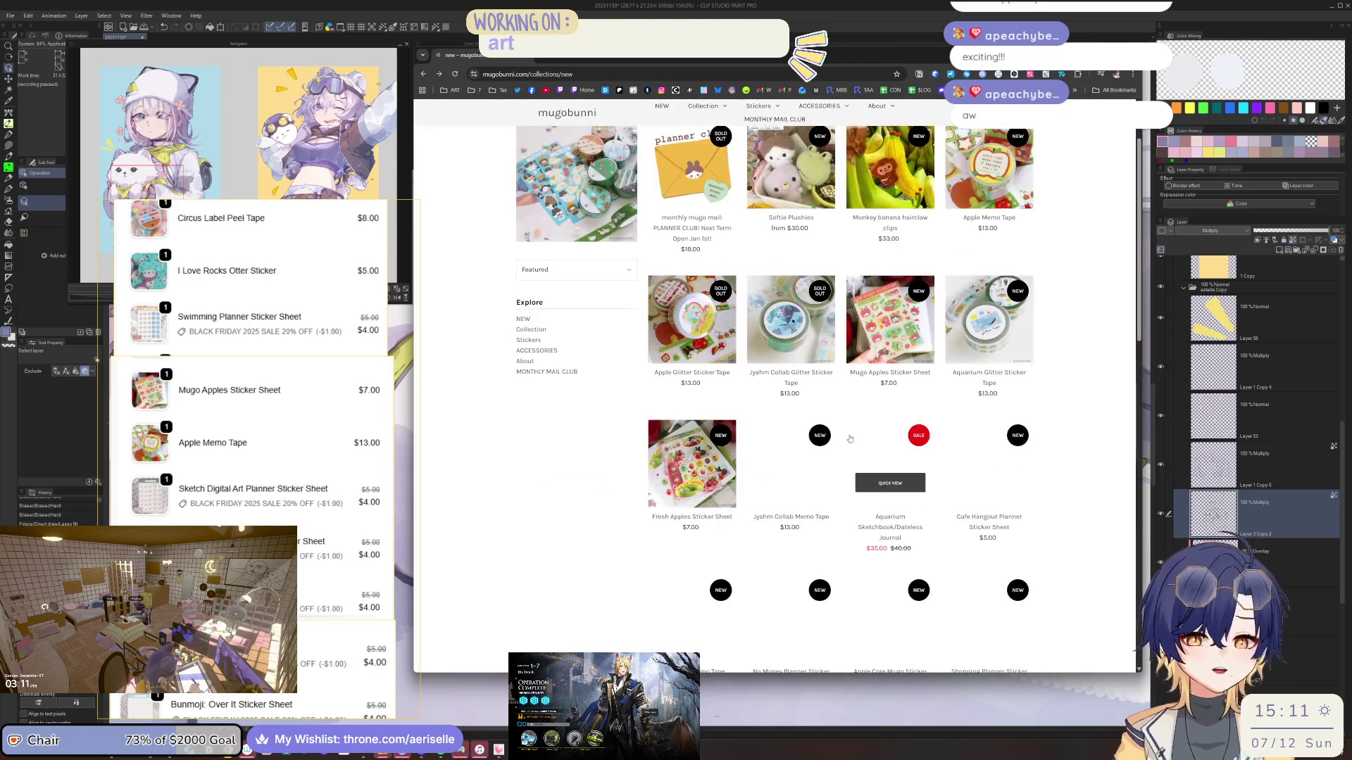
# Glance at the Jyahm Collab Memo Tape product page and come back
pyautogui.scroll(-1, 888, 426)
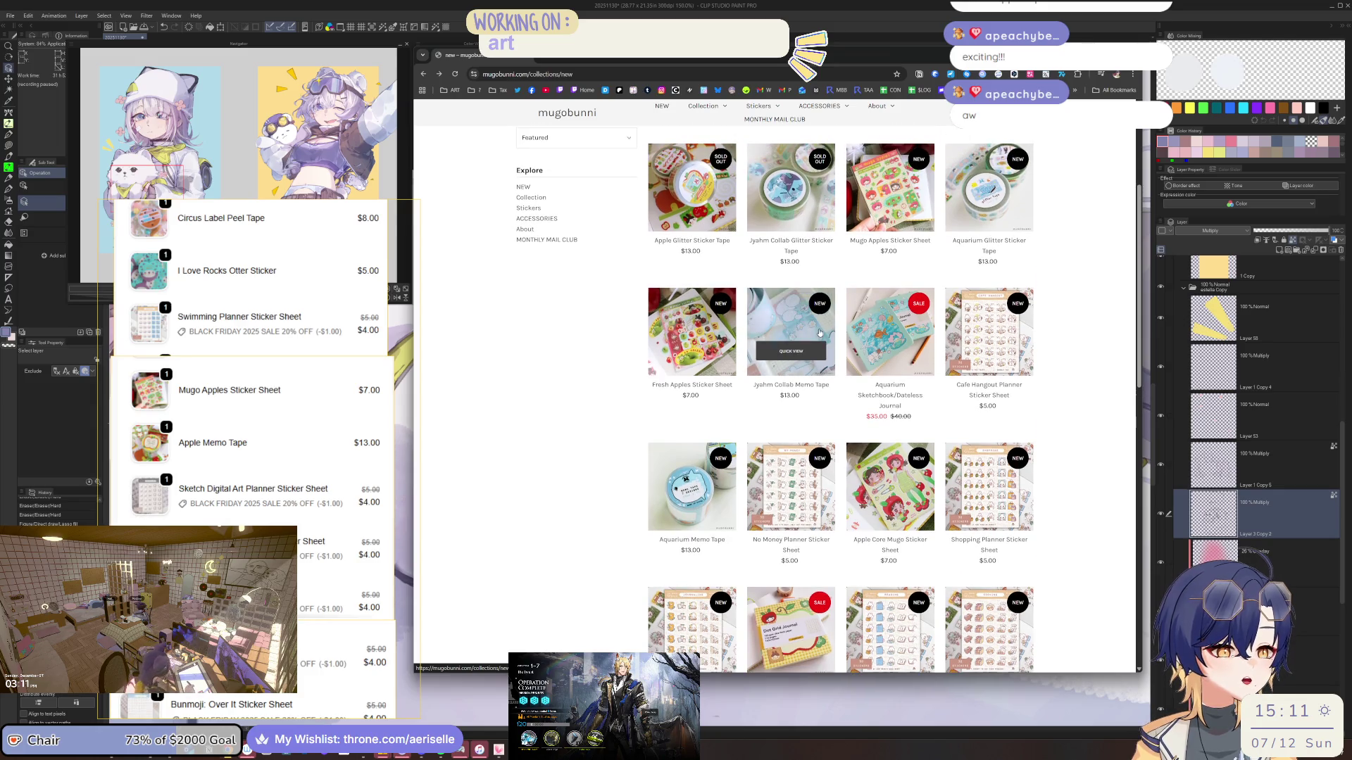
pyautogui.click(815, 329)
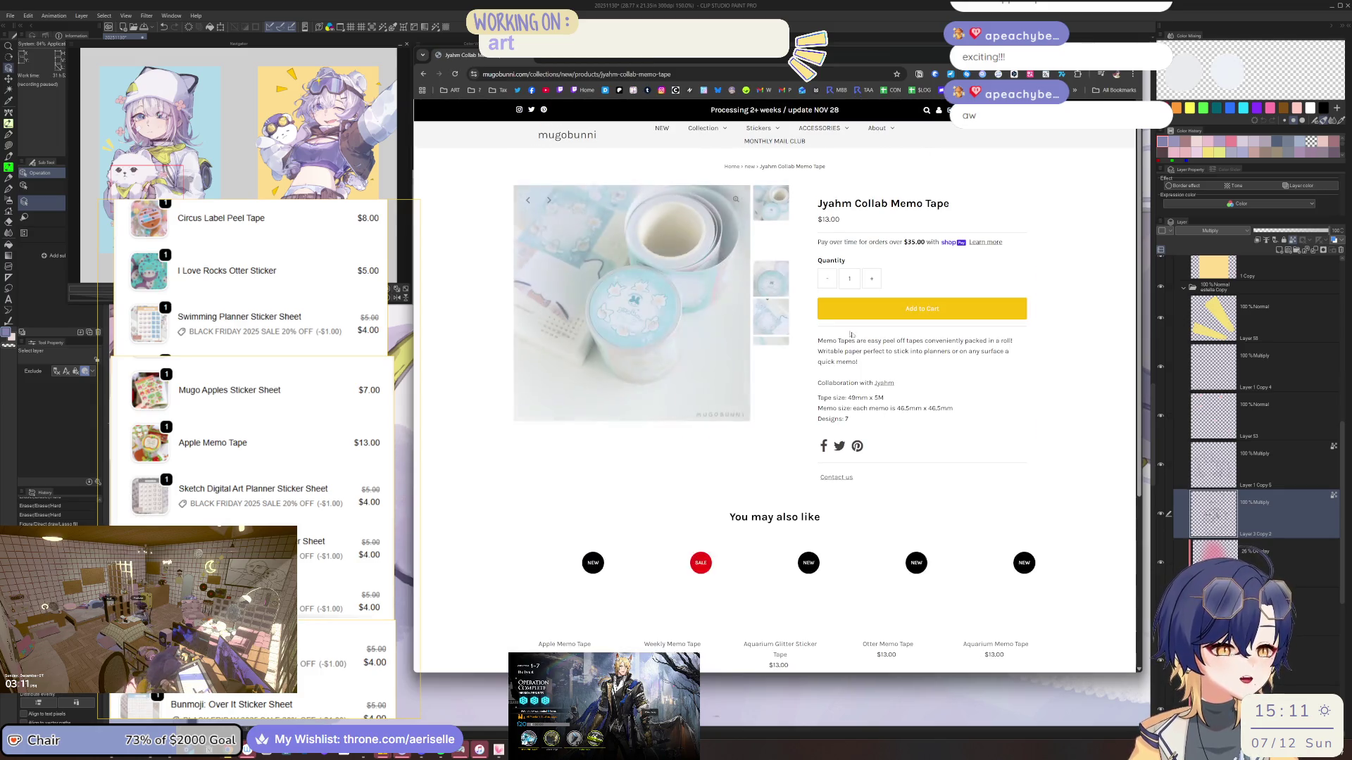
pyautogui.hotkey('alt', 'Left')
# Browse the Aquarium Glitter Sticker Tape photos, including the round-tape shot
pyautogui.scroll(1, 878, 327)
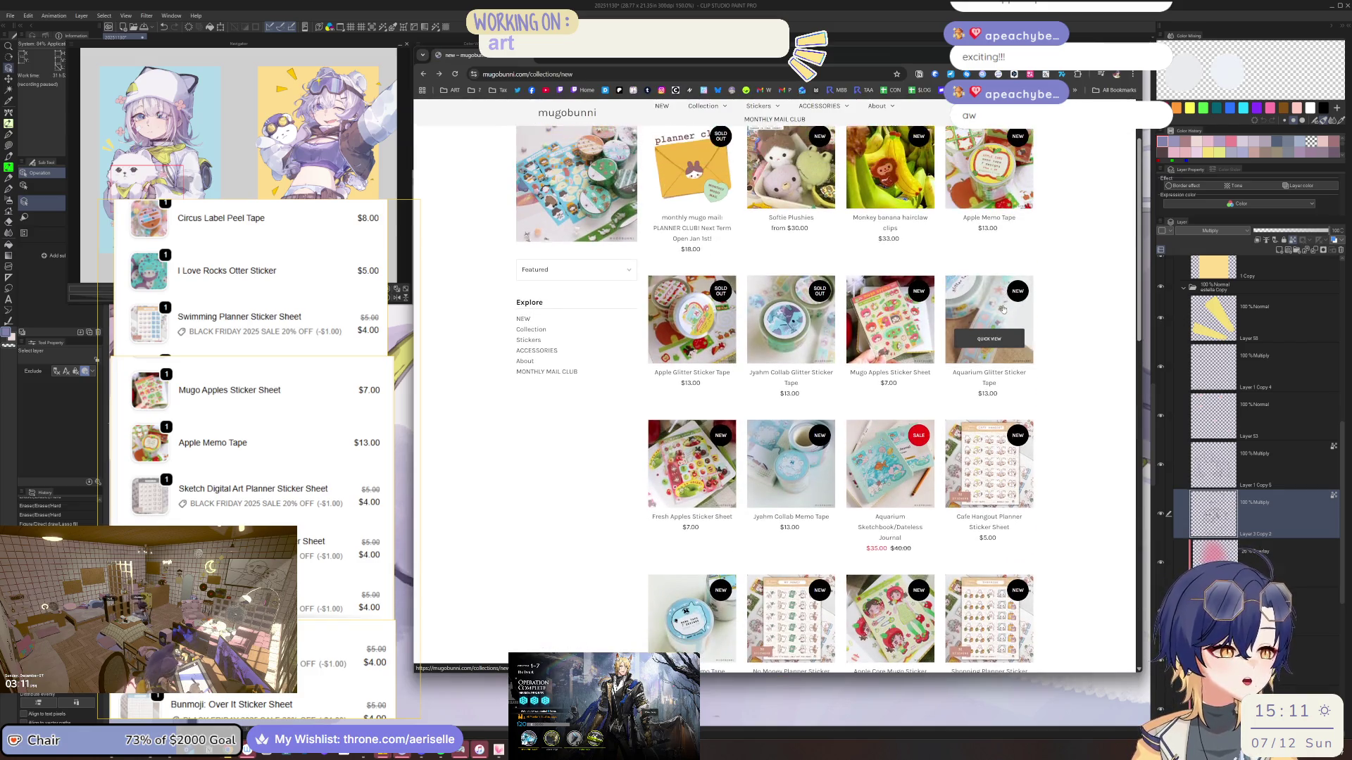
pyautogui.click(1003, 310)
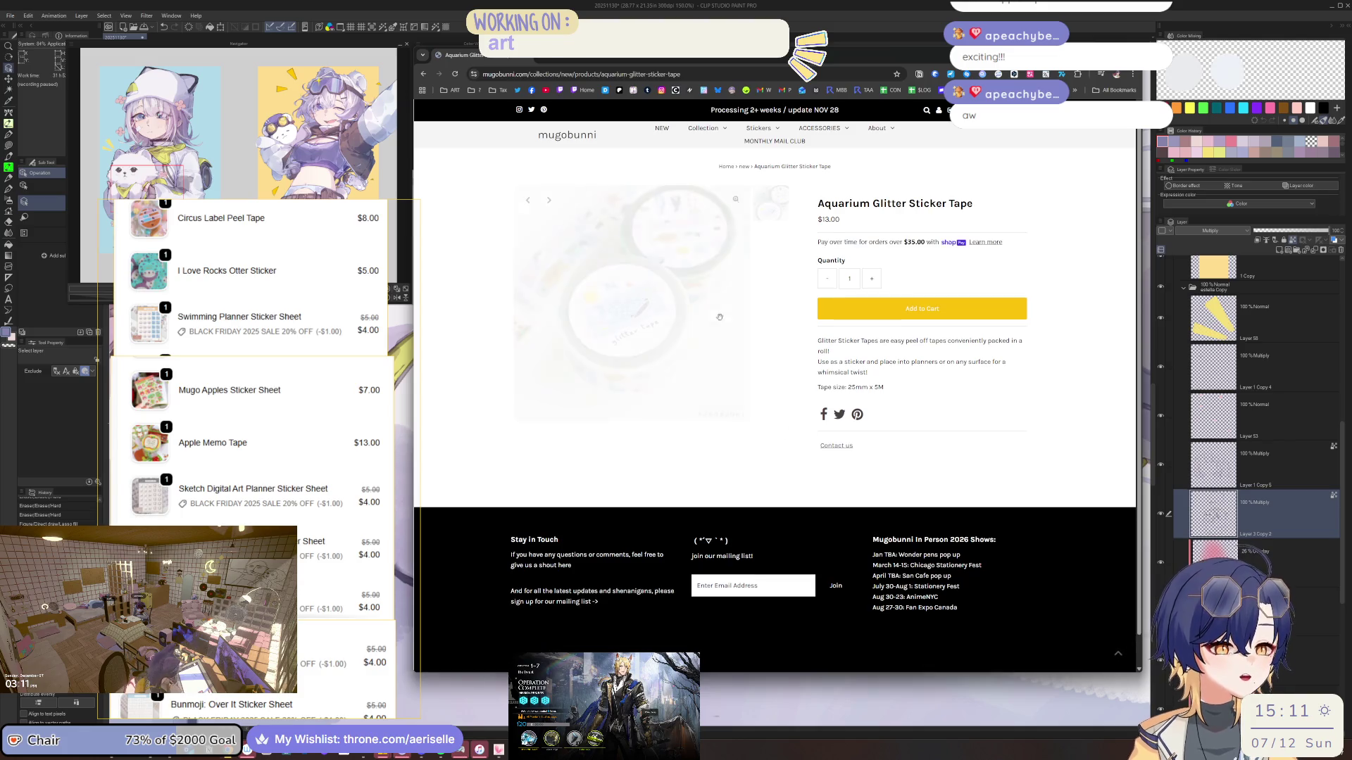
pyautogui.click(772, 245)
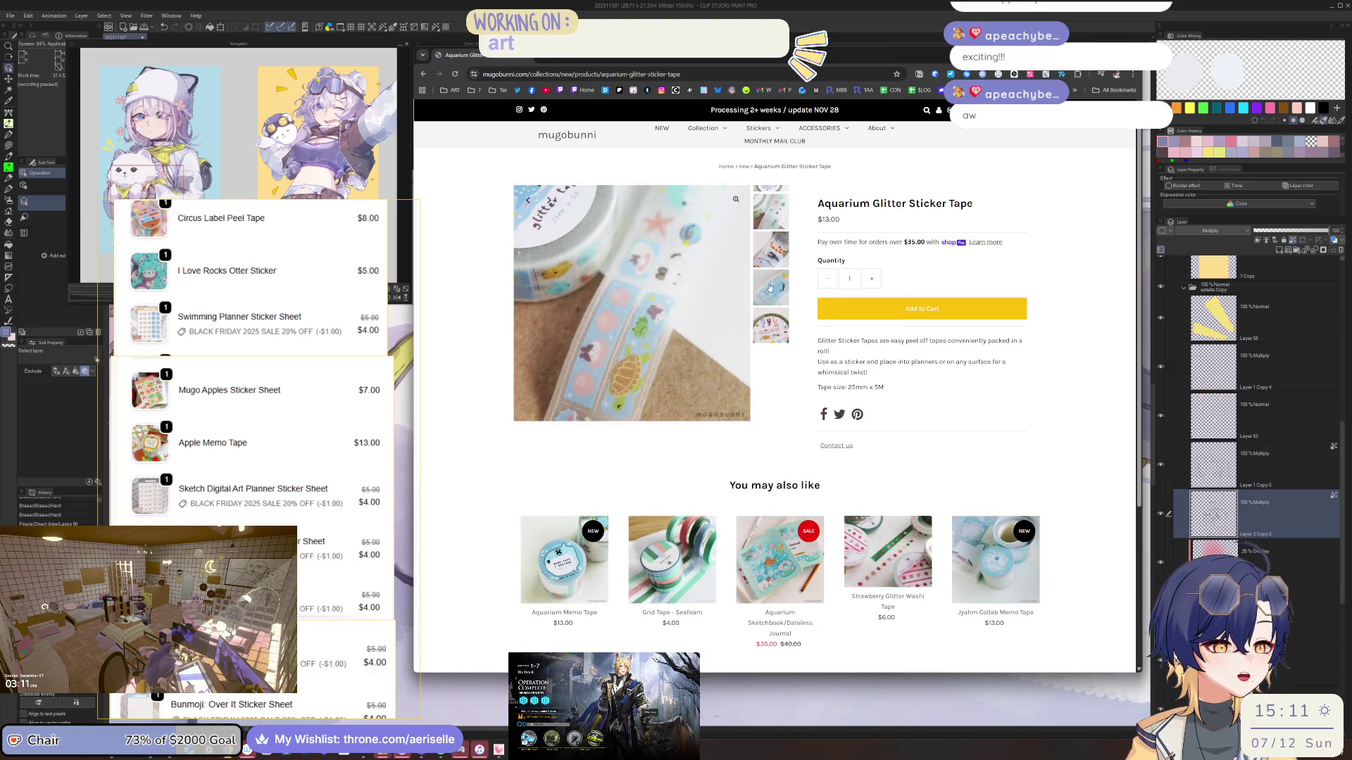
pyautogui.click(771, 313)
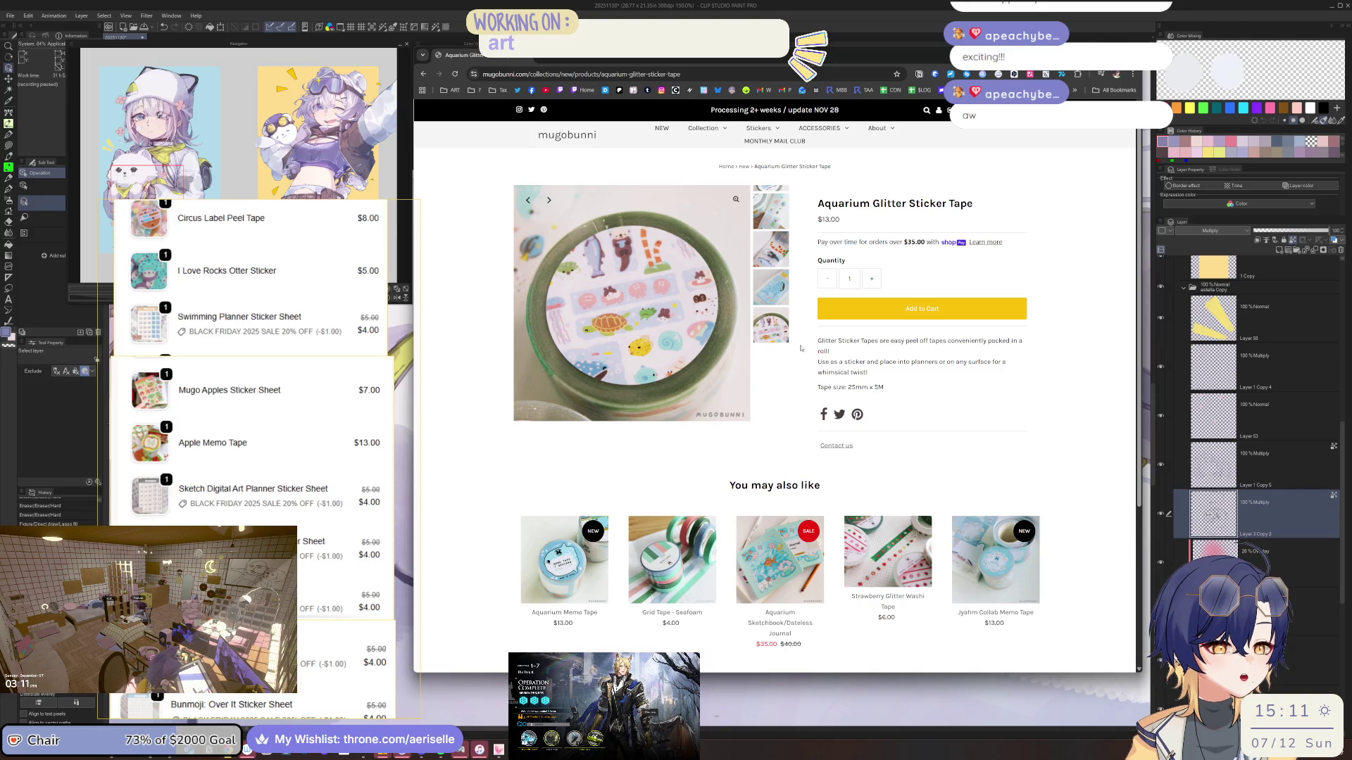
pyautogui.hotkey('alt', 'Left')
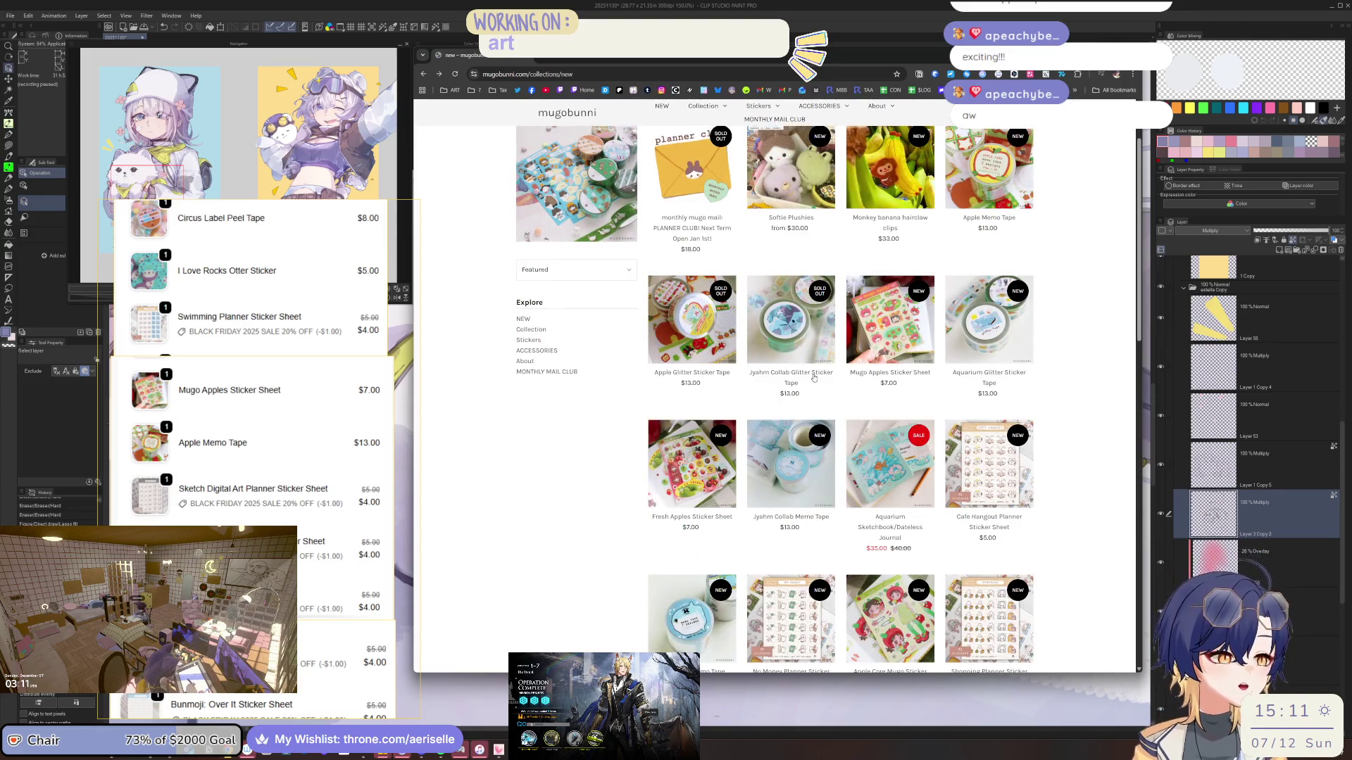
# Scroll to the bottom of the new collection and advance to page 2
pyautogui.scroll(-2, 878, 397)
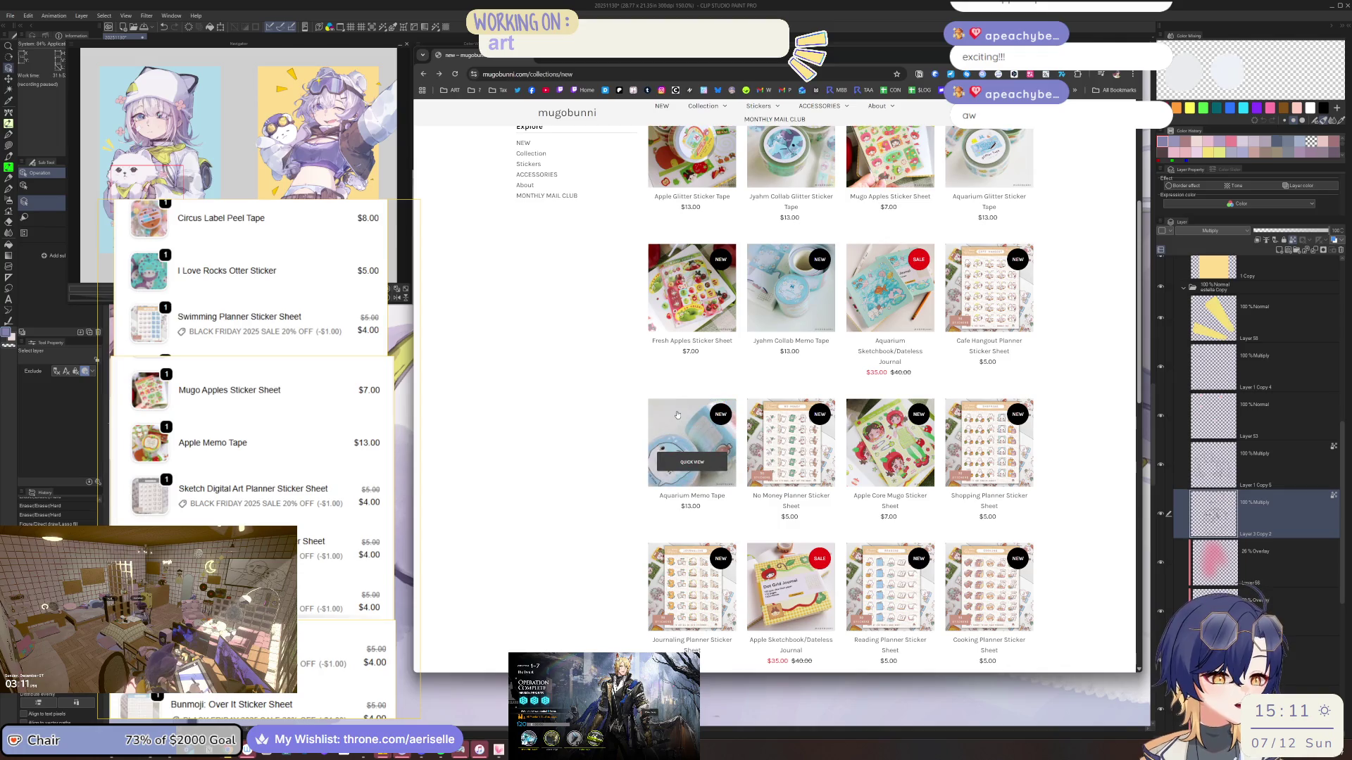
pyautogui.scroll(-2, 681, 415)
pyautogui.scroll(-5, 681, 414)
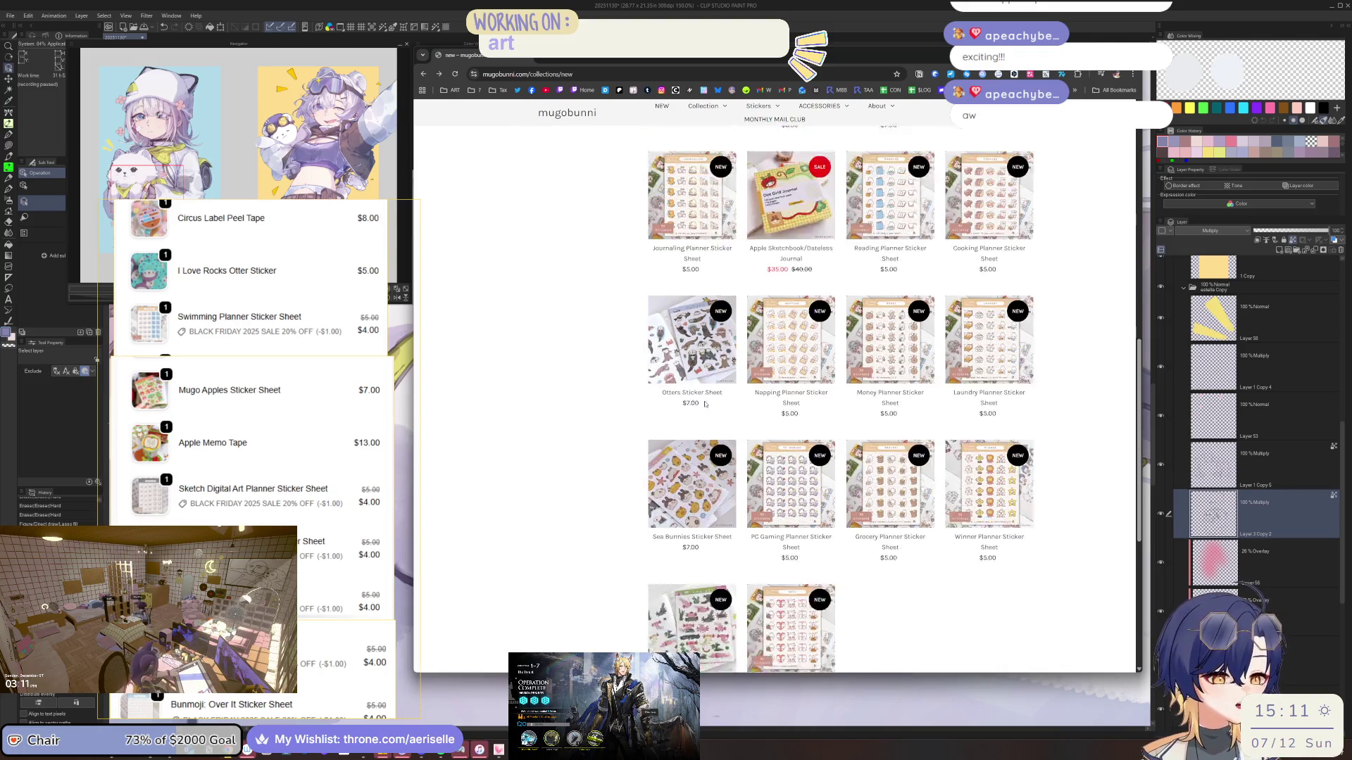
pyautogui.click(788, 603)
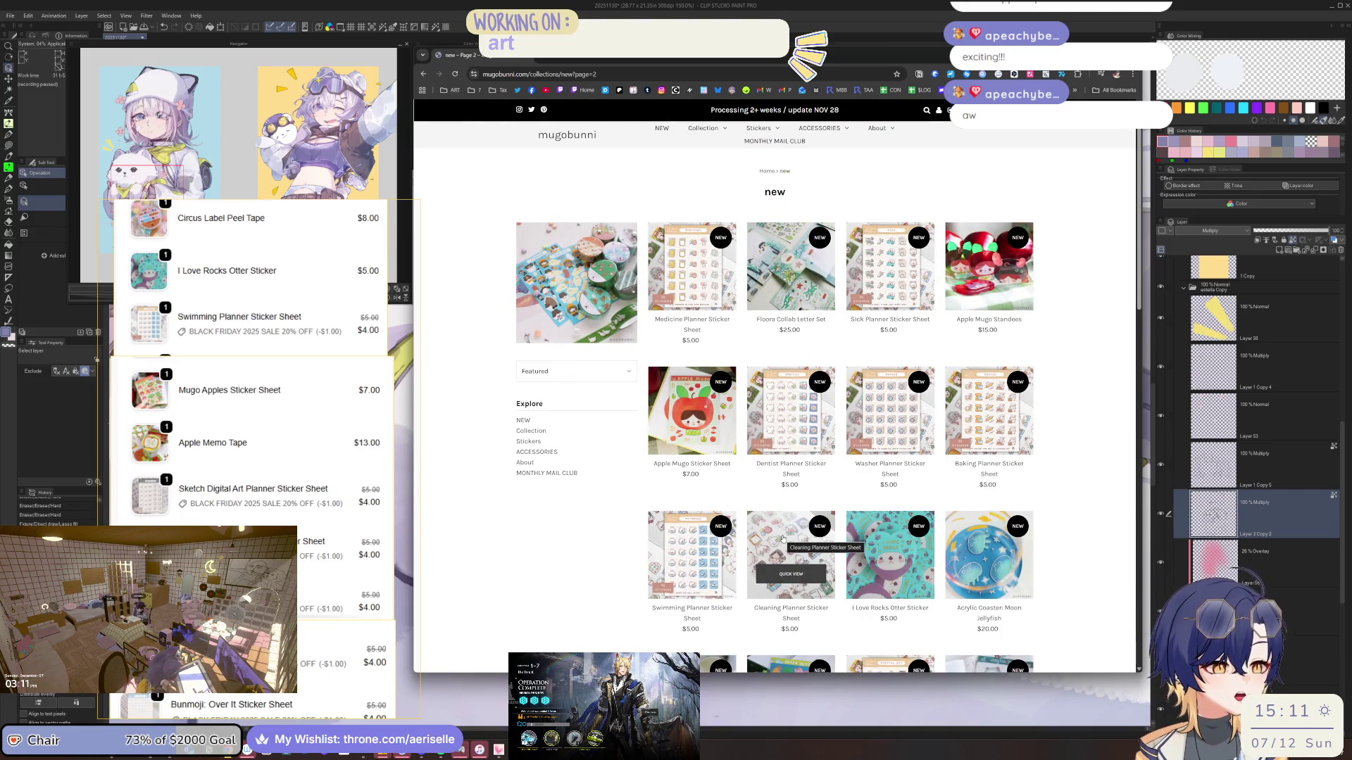
# Scroll page 2 and flip through the Acrylic Coaster: Squished Mugo ($20.00) photos
pyautogui.scroll(-5, 782, 539)
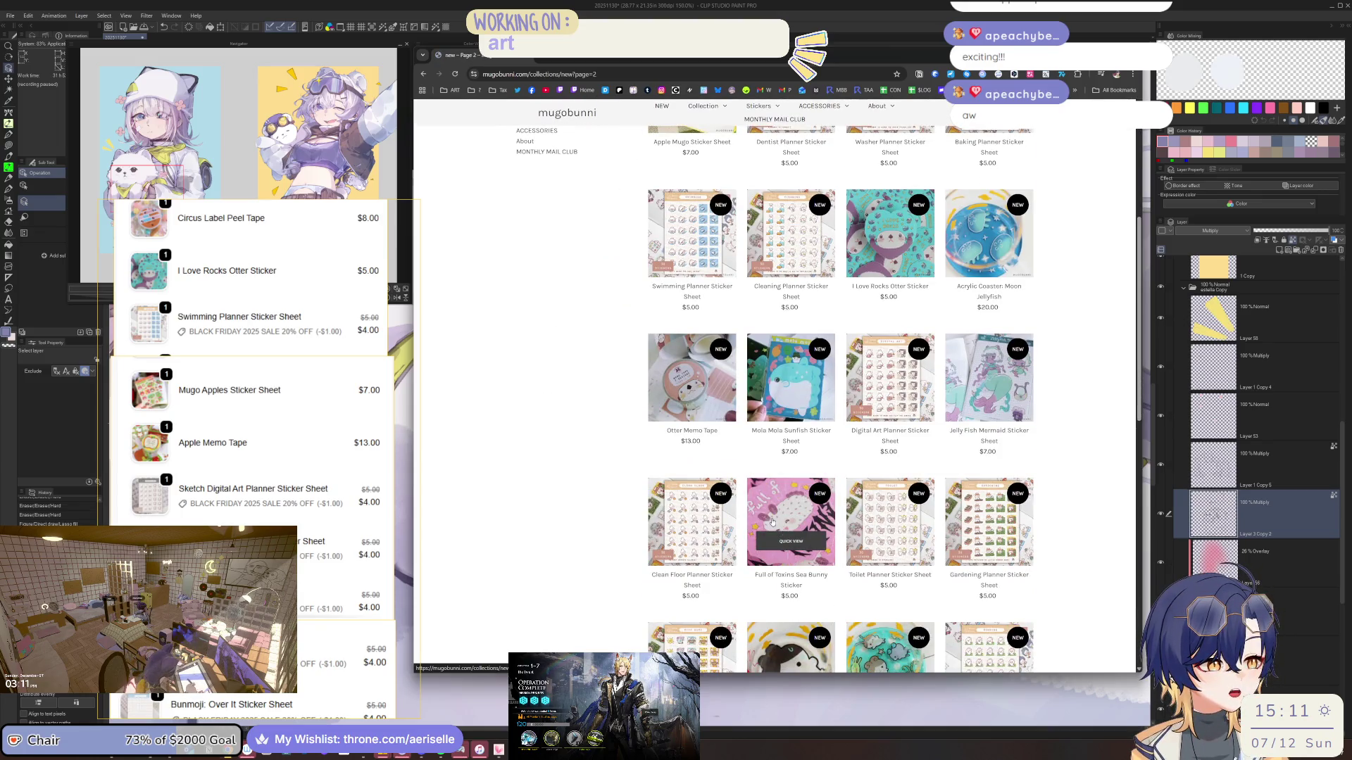
pyautogui.scroll(-4, 1033, 480)
pyautogui.scroll(-2, 1032, 479)
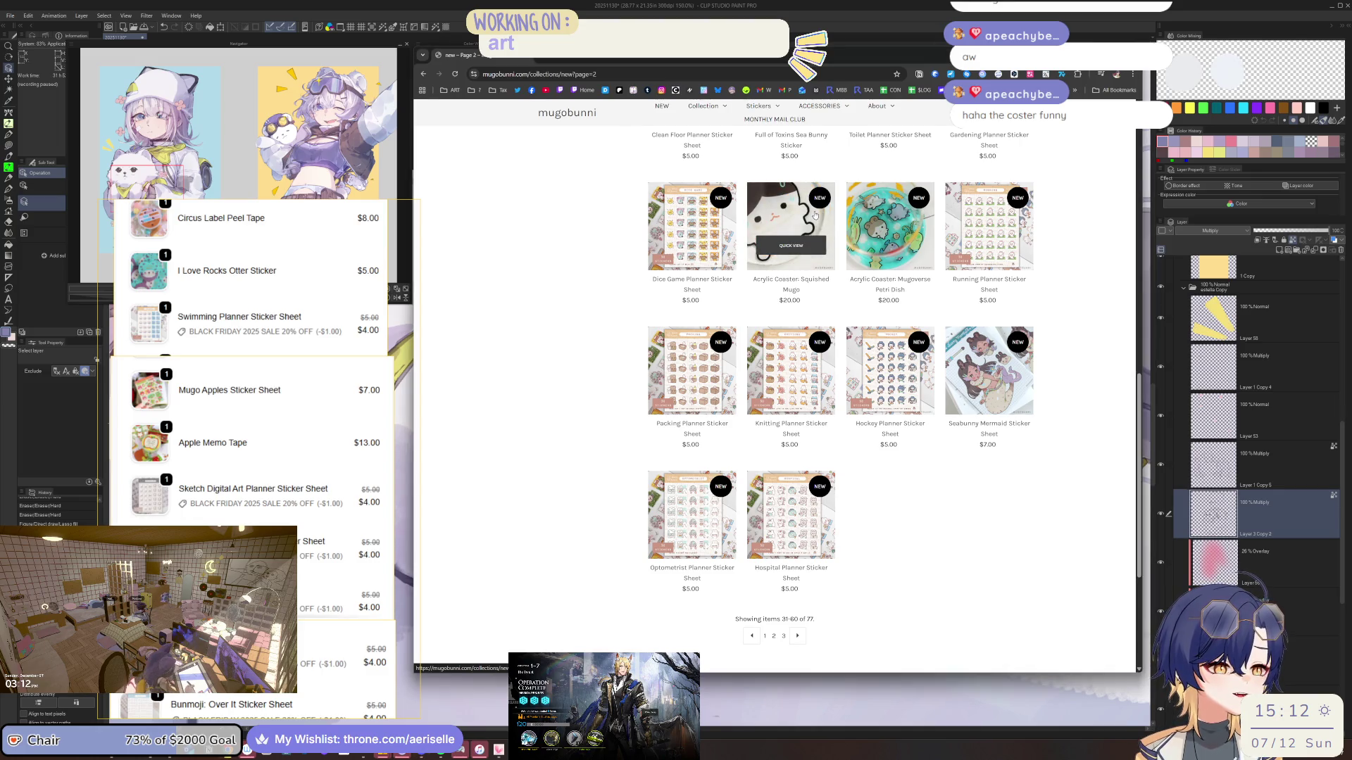
pyautogui.click(815, 215)
pyautogui.click(780, 259)
pyautogui.click(767, 312)
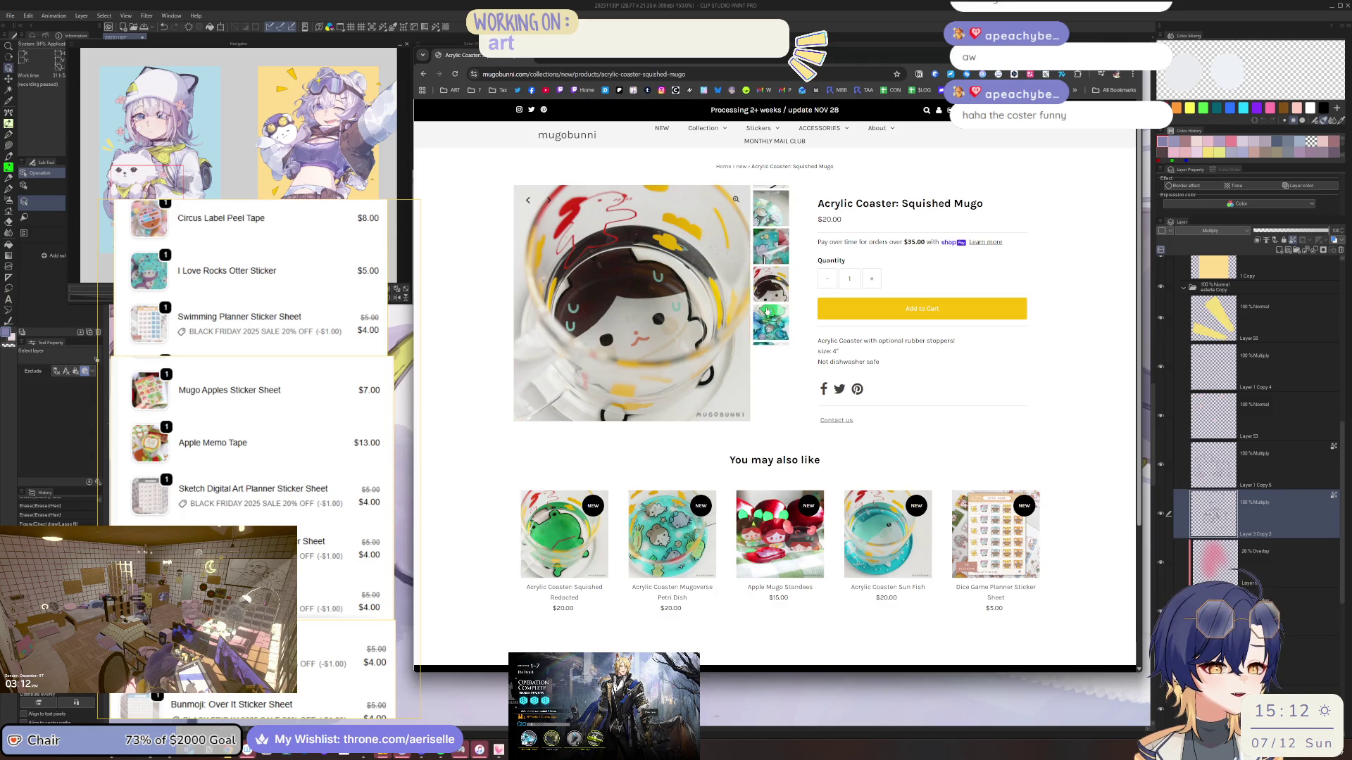
pyautogui.click(773, 212)
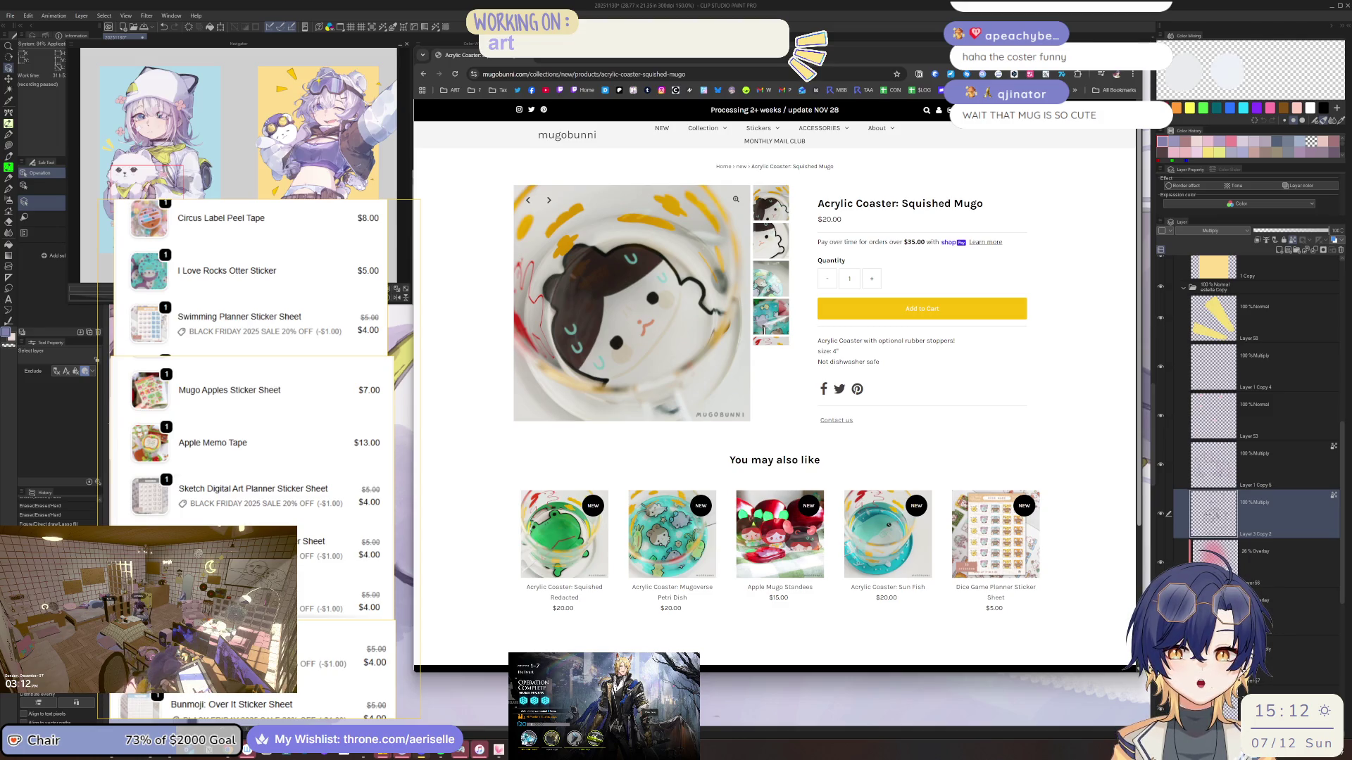
pyautogui.hotkey('alt', 'Left')
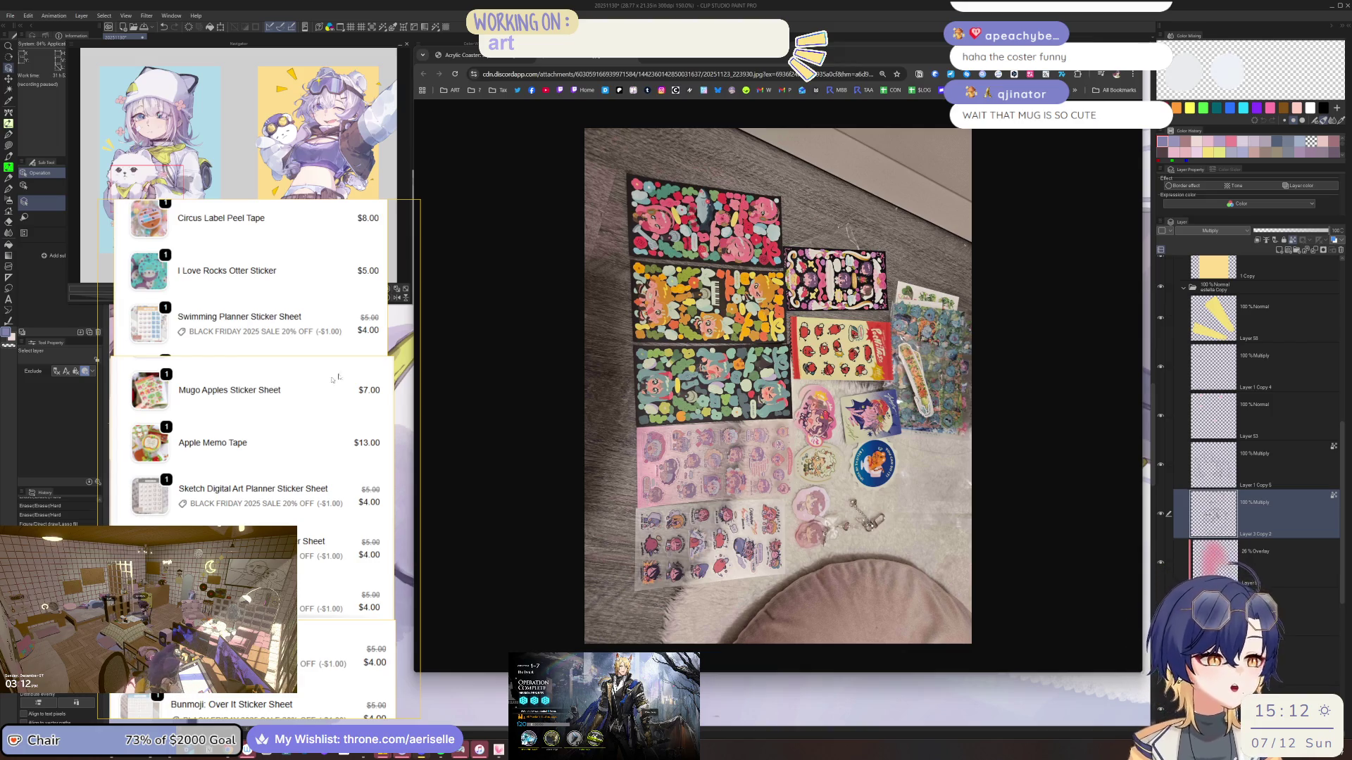
# Copy the first sticker photo into PureRef and rotate it to landscape
pyautogui.rightClick(776, 210)
pyautogui.click(810, 286)
pyautogui.moveTo(747, 343)
pyautogui.mouseDown()
pyautogui.moveTo(834, 366)
pyautogui.moveTo(829, 388)
pyautogui.moveTo(621, 427)
pyautogui.mouseUp()
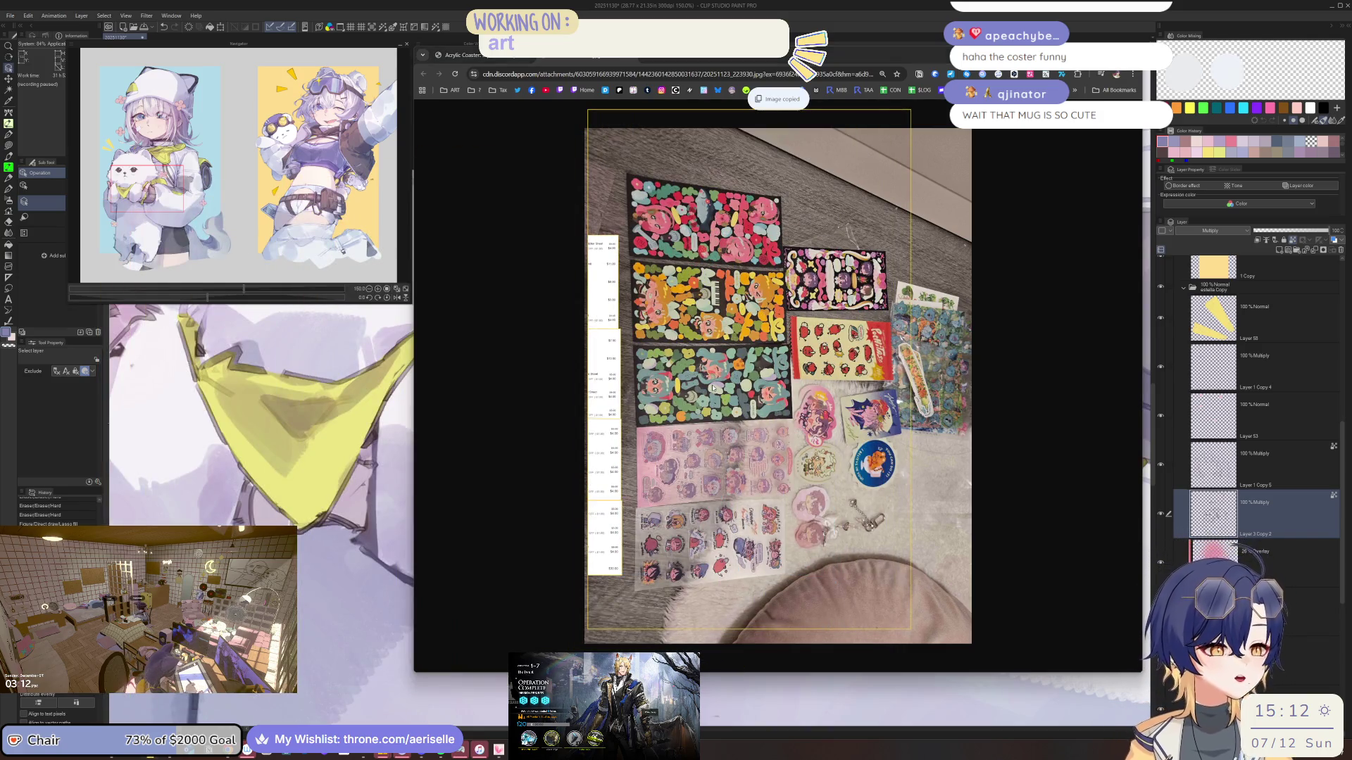
pyautogui.hotkey('ctrl', 'v')
pyautogui.scroll(-4, 704, 468)
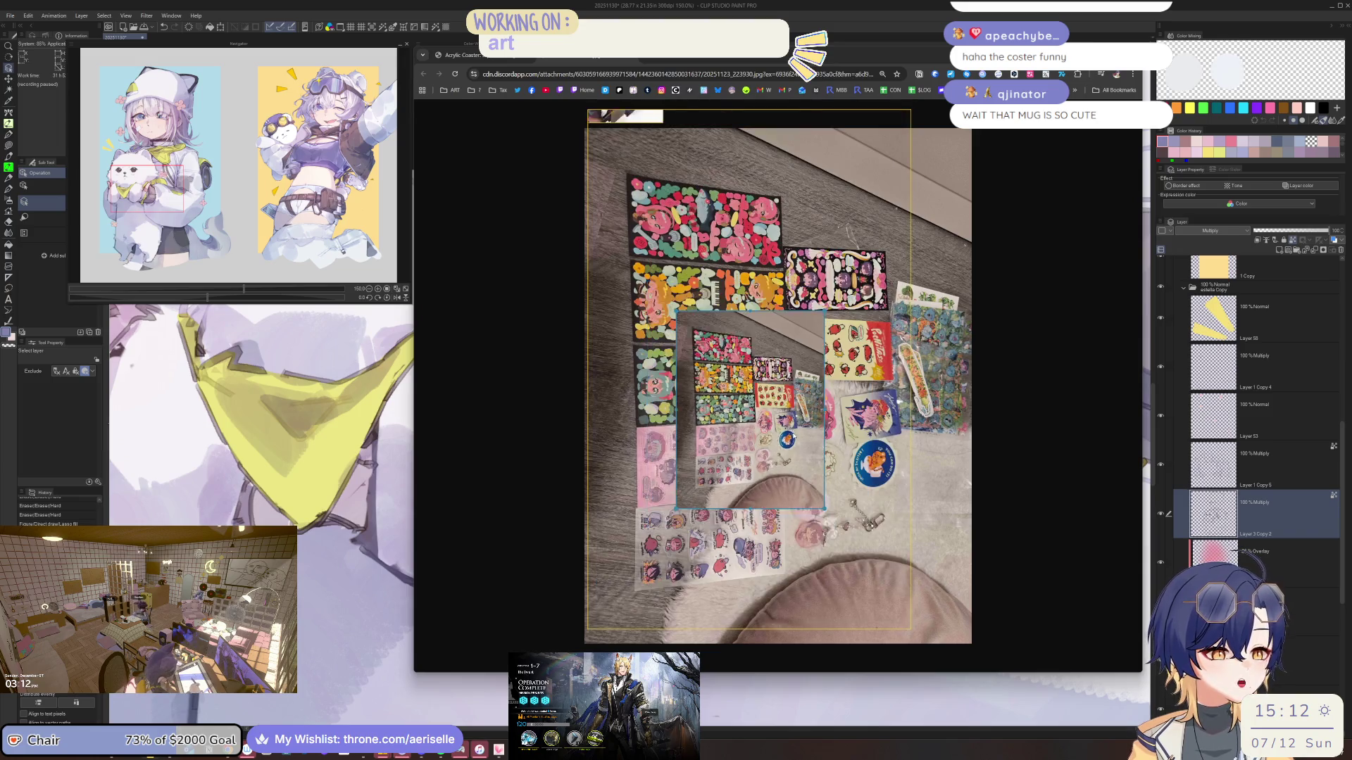
pyautogui.moveTo(728, 426)
pyautogui.mouseDown()
pyautogui.moveTo(826, 434)
pyautogui.moveTo(790, 455)
pyautogui.moveTo(776, 486)
pyautogui.mouseUp()
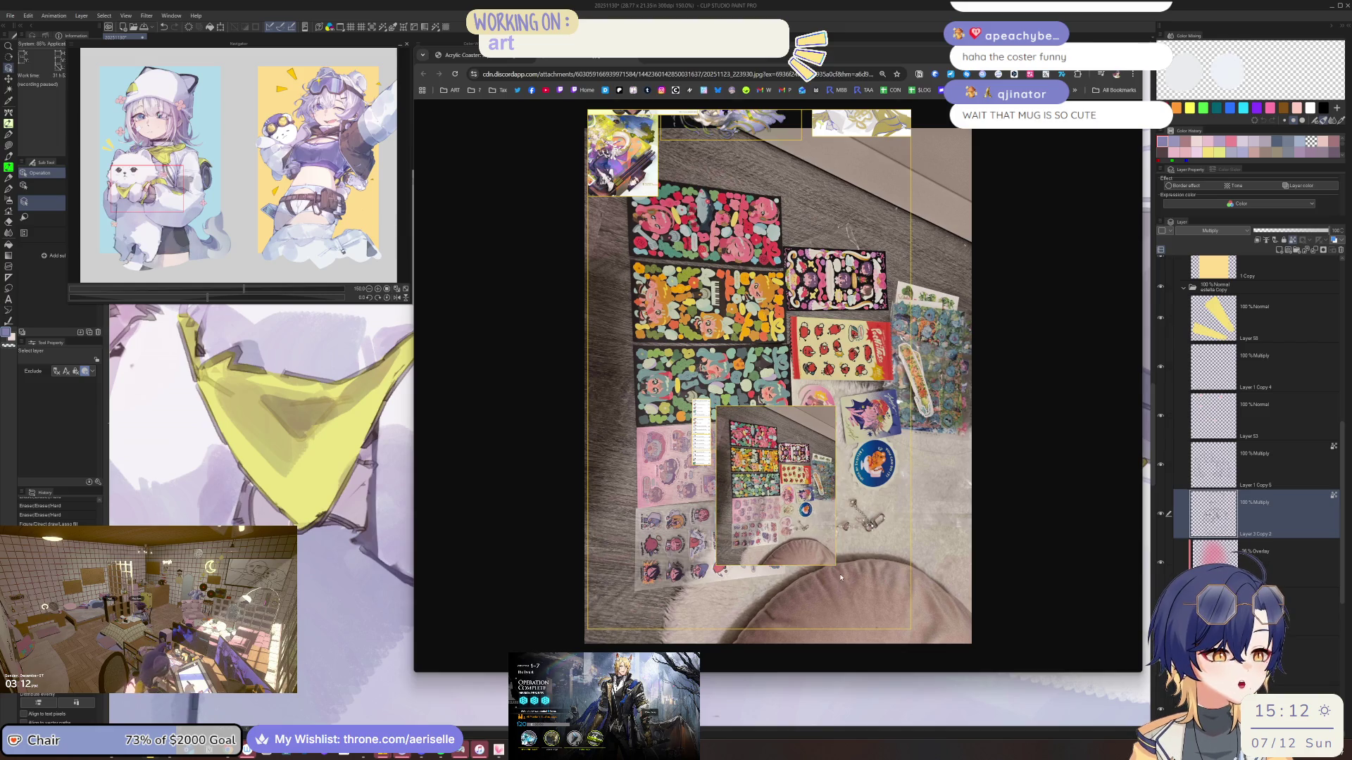
pyautogui.moveTo(835, 570)
pyautogui.mouseDown()
pyautogui.moveTo(877, 504)
pyautogui.moveTo(872, 430)
pyautogui.moveTo(821, 438)
pyautogui.moveTo(796, 470)
pyautogui.moveTo(762, 431)
pyautogui.mouseUp()
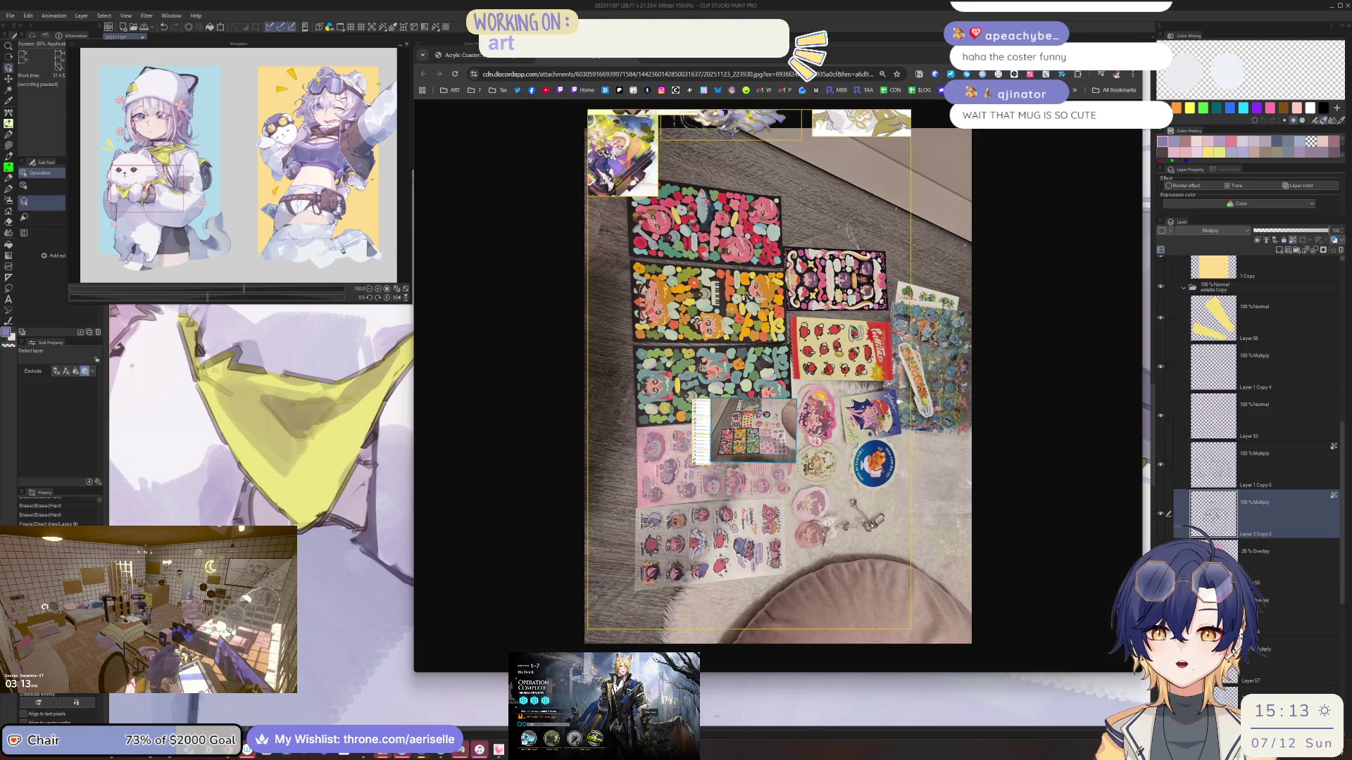
# Paste the second sticker photo beside the first, rotated level in landscape
pyautogui.hotkey('alt', 'Left')
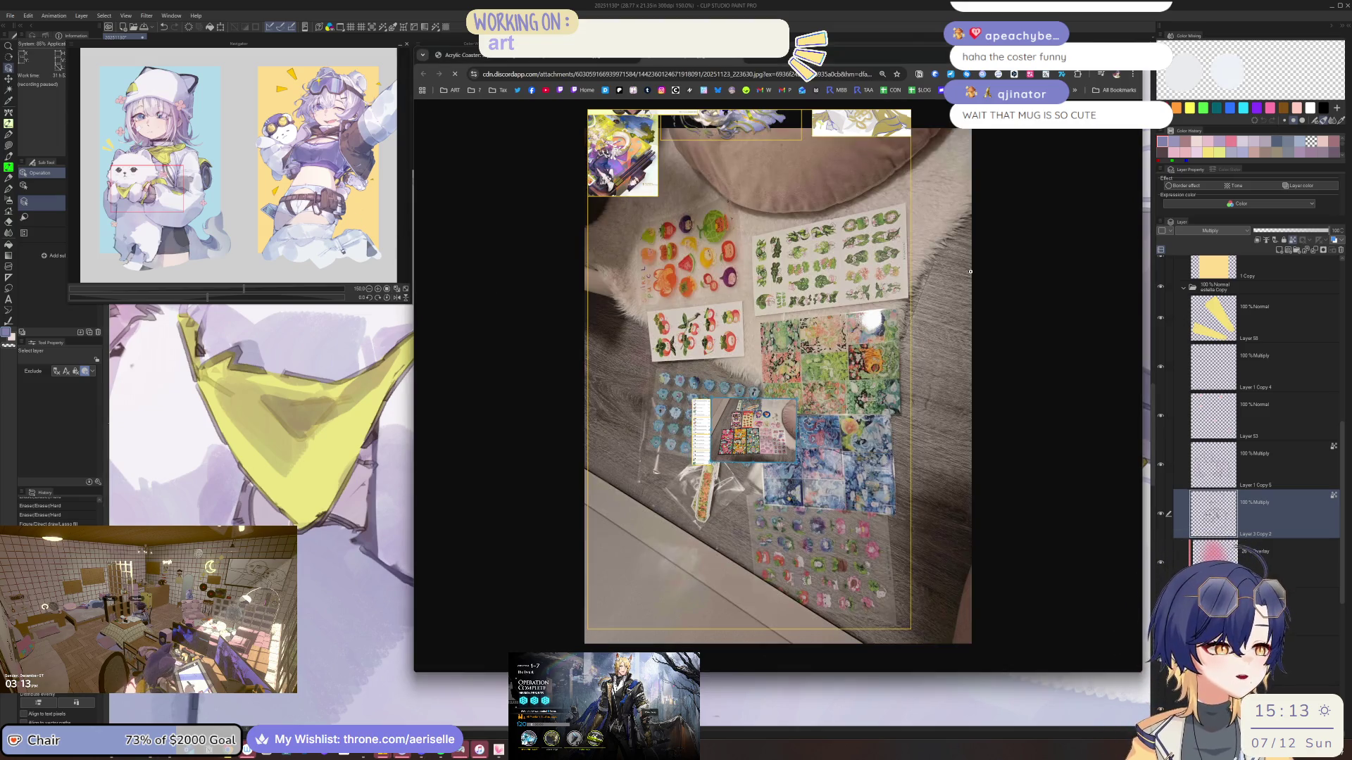
pyautogui.rightClick(973, 271)
pyautogui.rightClick(954, 280)
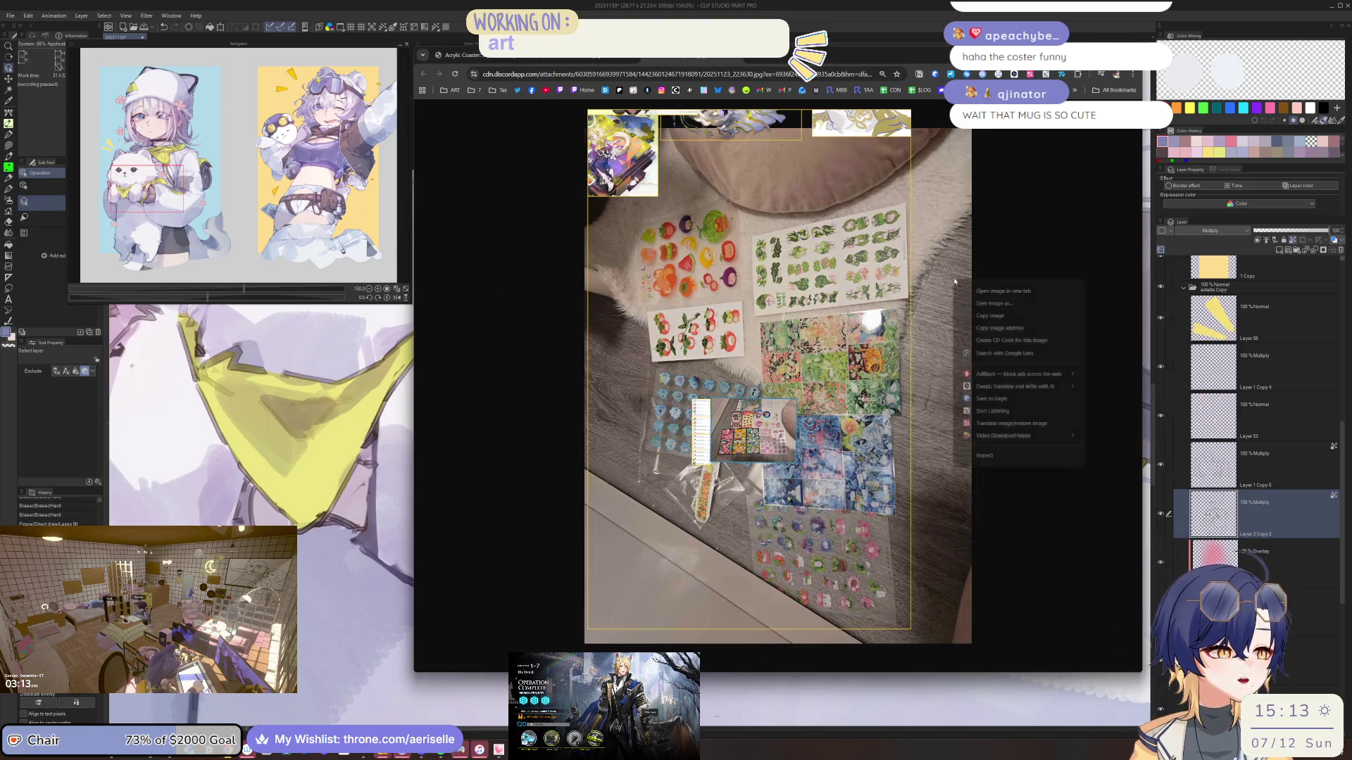
pyautogui.click(995, 317)
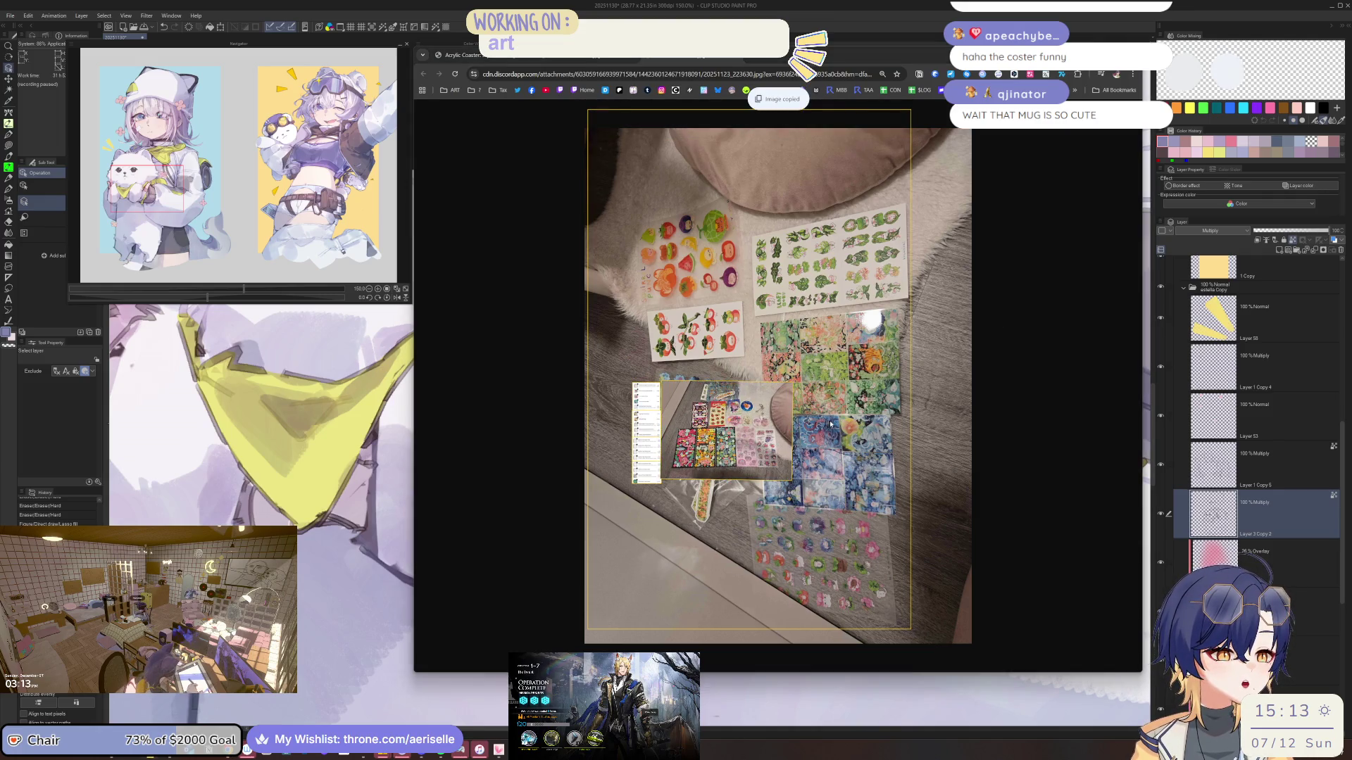
pyautogui.press('F3')
pyautogui.moveTo(794, 422); pyautogui.dragTo(749, 398)
pyautogui.moveTo(840, 291)
pyautogui.mouseDown()
pyautogui.moveTo(886, 364)
pyautogui.moveTo(872, 485)
pyautogui.mouseUp()
pyautogui.moveTo(737, 450)
pyautogui.mouseDown()
pyautogui.moveTo(786, 391)
pyautogui.moveTo(741, 420)
pyautogui.mouseUp()
pyautogui.moveTo(858, 327)
pyautogui.mouseDown()
pyautogui.moveTo(802, 368)
pyautogui.moveTo(802, 421)
pyautogui.moveTo(710, 386)
pyautogui.mouseUp()
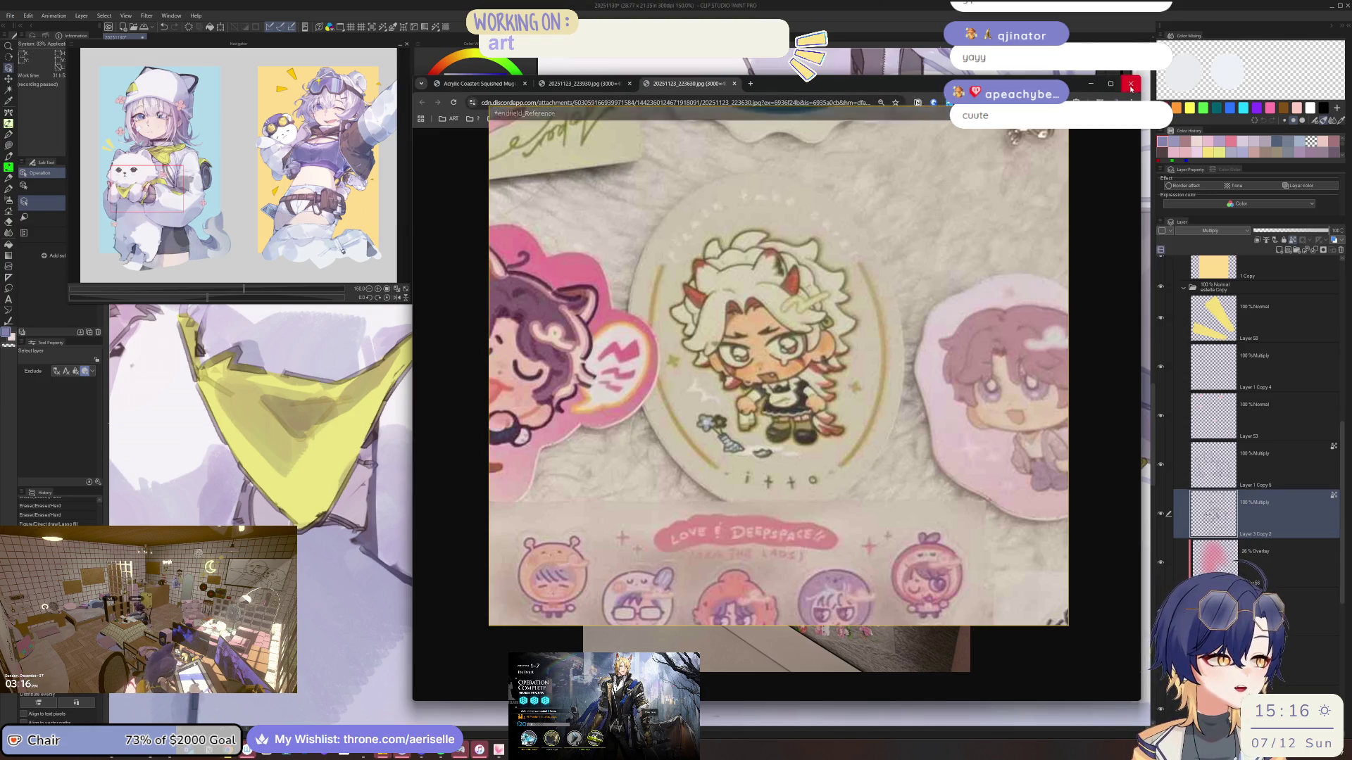
# Fit and enlarge the sticker photos in PureRef, narrow its window, and zoom the canvas onto the bag
pyautogui.rightClick(817, 245)
pyautogui.click(979, 379)
pyautogui.scroll(-3, 979, 379)
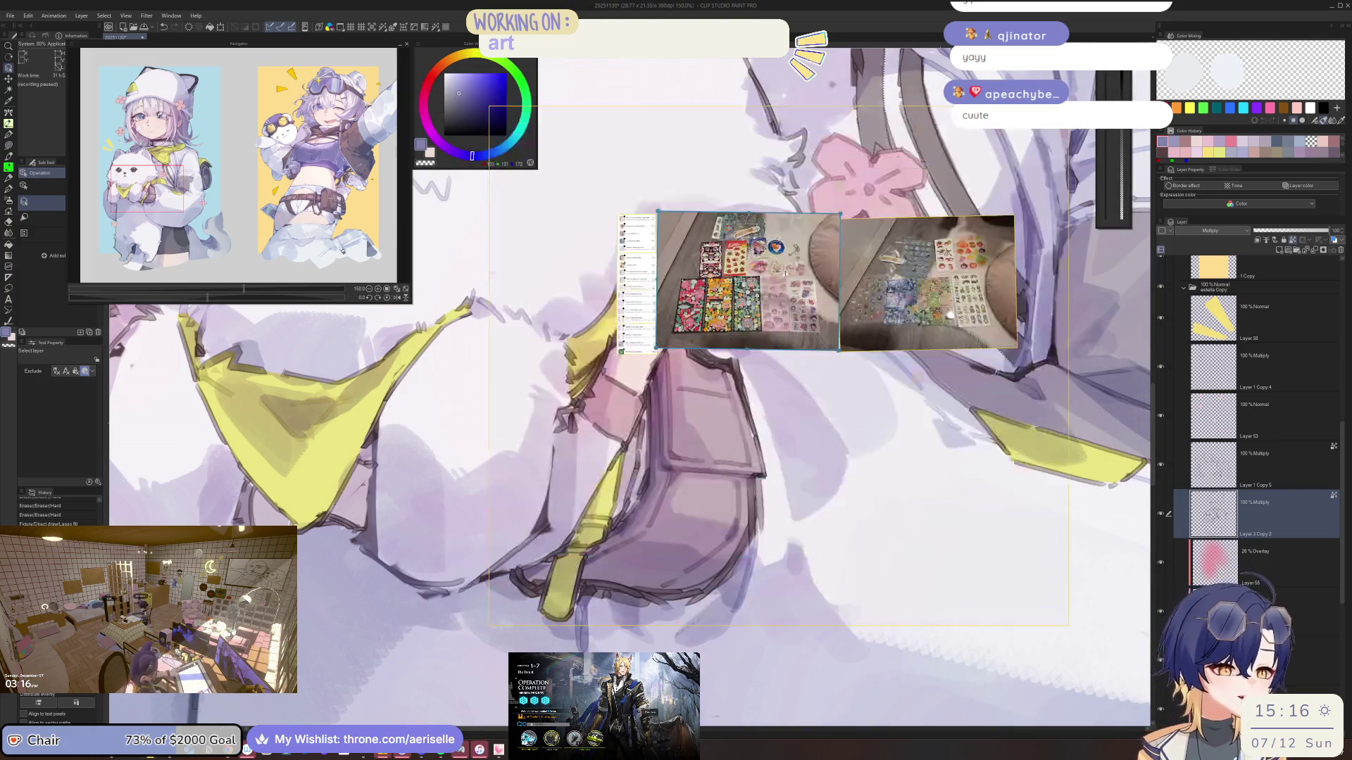
pyautogui.scroll(-5, 836, 324)
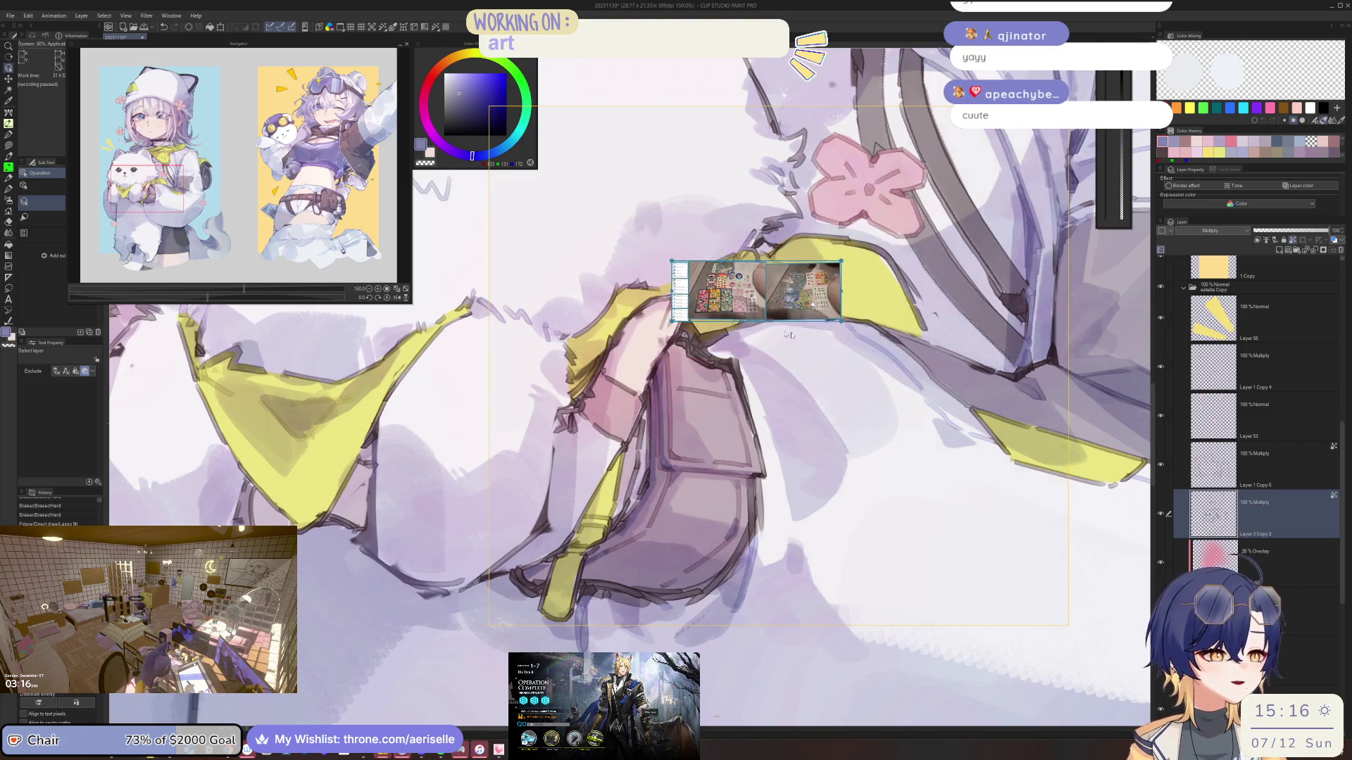
pyautogui.moveTo(836, 325)
pyautogui.mouseDown()
pyautogui.moveTo(922, 363)
pyautogui.moveTo(696, 220)
pyautogui.moveTo(718, 322)
pyautogui.mouseUp()
pyautogui.scroll(3, 623, 244)
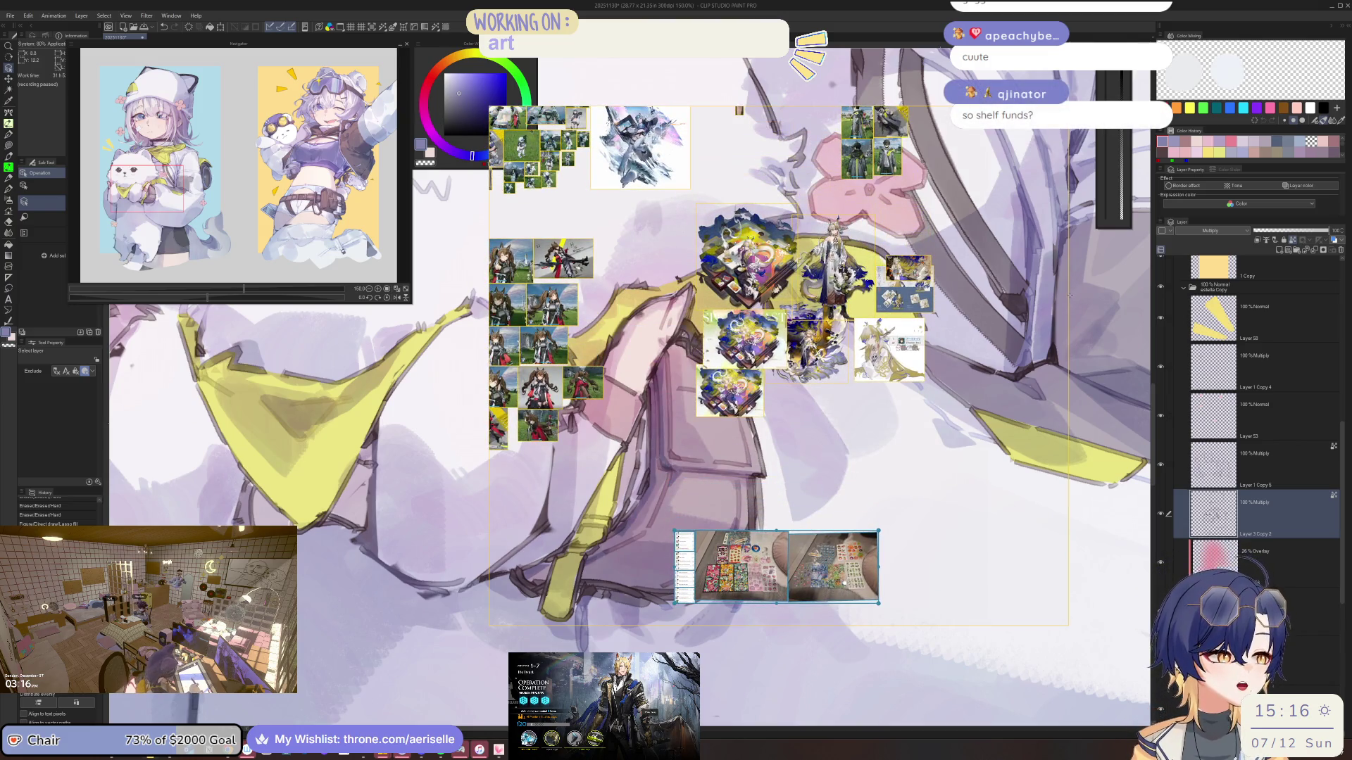
pyautogui.moveTo(1070, 295)
pyautogui.mouseDown()
pyautogui.moveTo(810, 338)
pyautogui.moveTo(865, 354)
pyautogui.moveTo(478, 429)
pyautogui.moveTo(485, 453)
pyautogui.mouseUp()
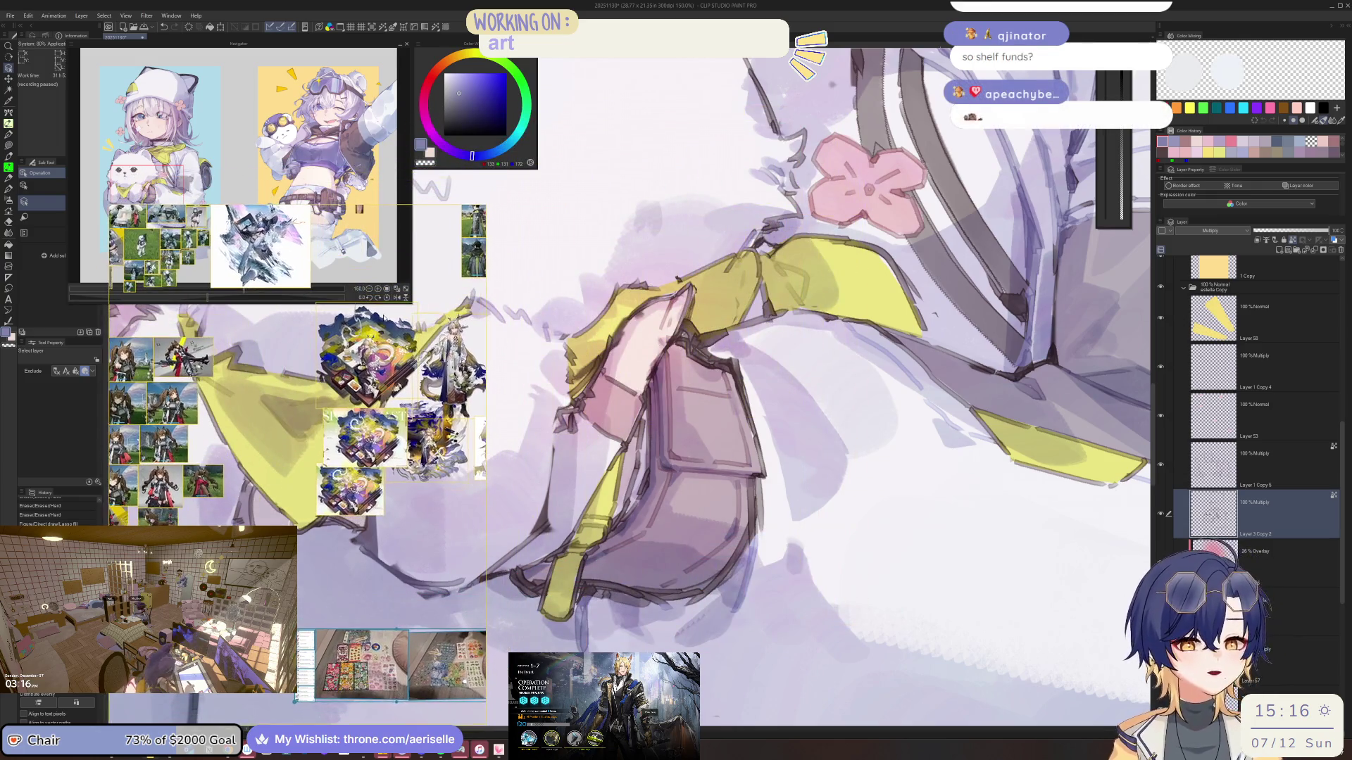
pyautogui.moveTo(485, 206); pyautogui.dragTo(437, 304)
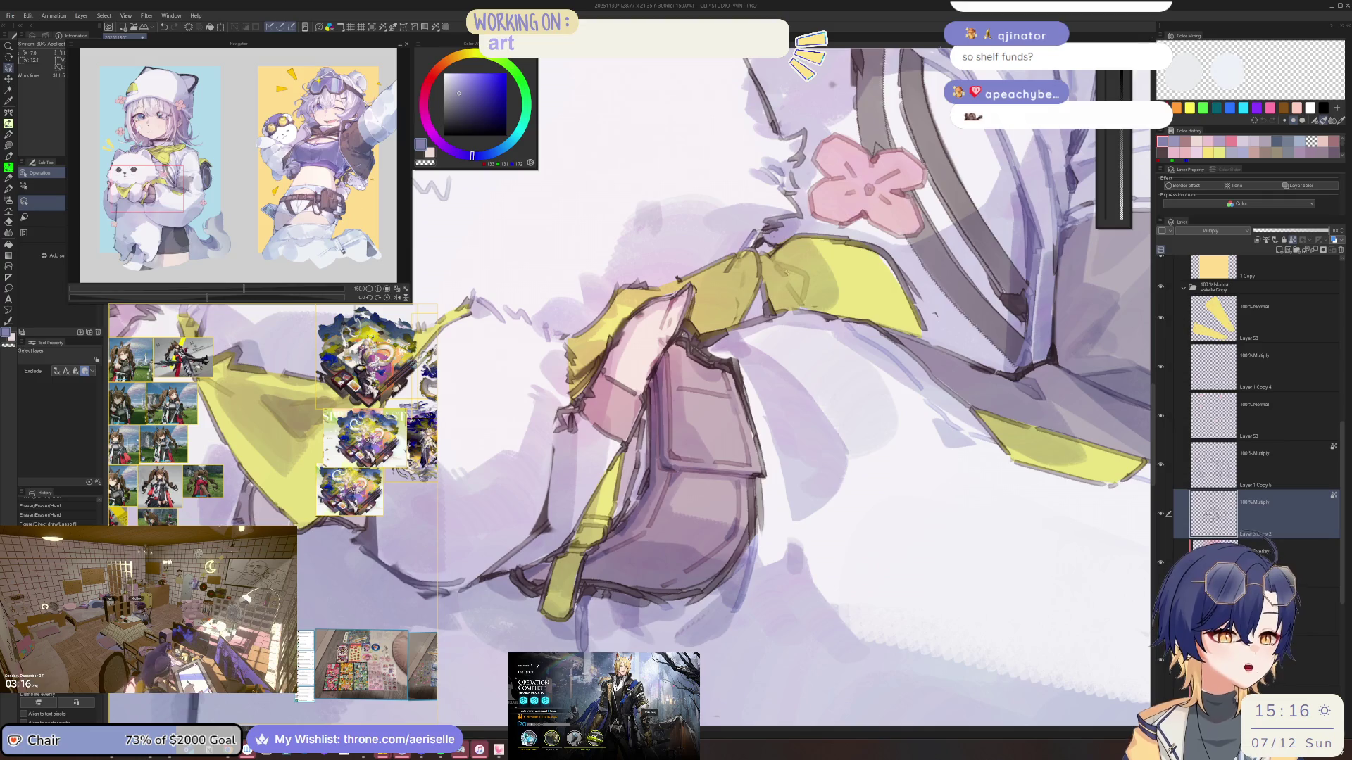
pyautogui.hotkey('ctrl', '+')
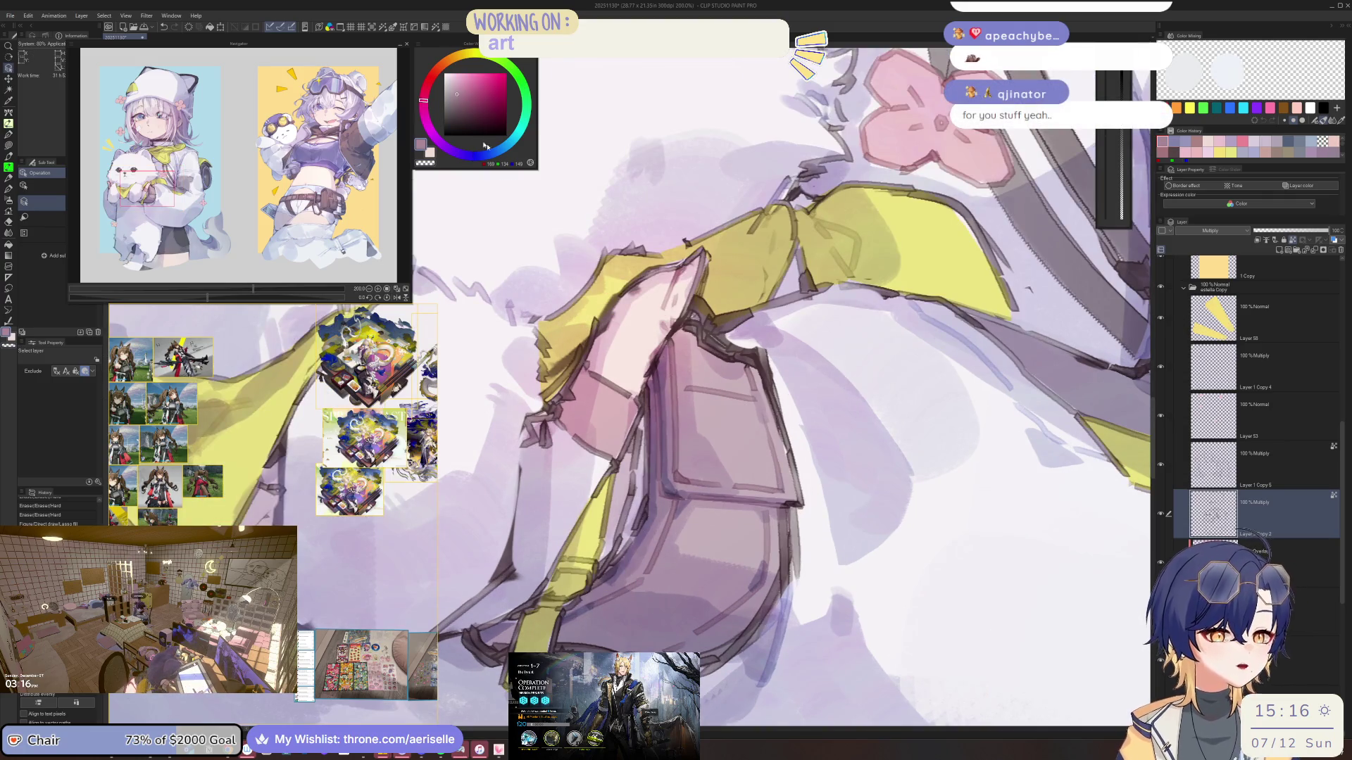
# Lasso-fill dusty-pink shading on the bag and along its bottom edge
pyautogui.click(454, 95)
pyautogui.press('u')
pyautogui.moveTo(726, 331)
pyautogui.mouseDown()
pyautogui.moveTo(691, 332)
pyautogui.moveTo(765, 380)
pyautogui.moveTo(803, 493)
pyautogui.mouseUp()
pyautogui.moveTo(803, 493); pyautogui.dragTo(742, 307)
pyautogui.moveTo(727, 262); pyautogui.dragTo(708, 399)
pyautogui.moveTo(625, 466)
pyautogui.mouseDown()
pyautogui.moveTo(612, 496)
pyautogui.moveTo(766, 357)
pyautogui.mouseUp()
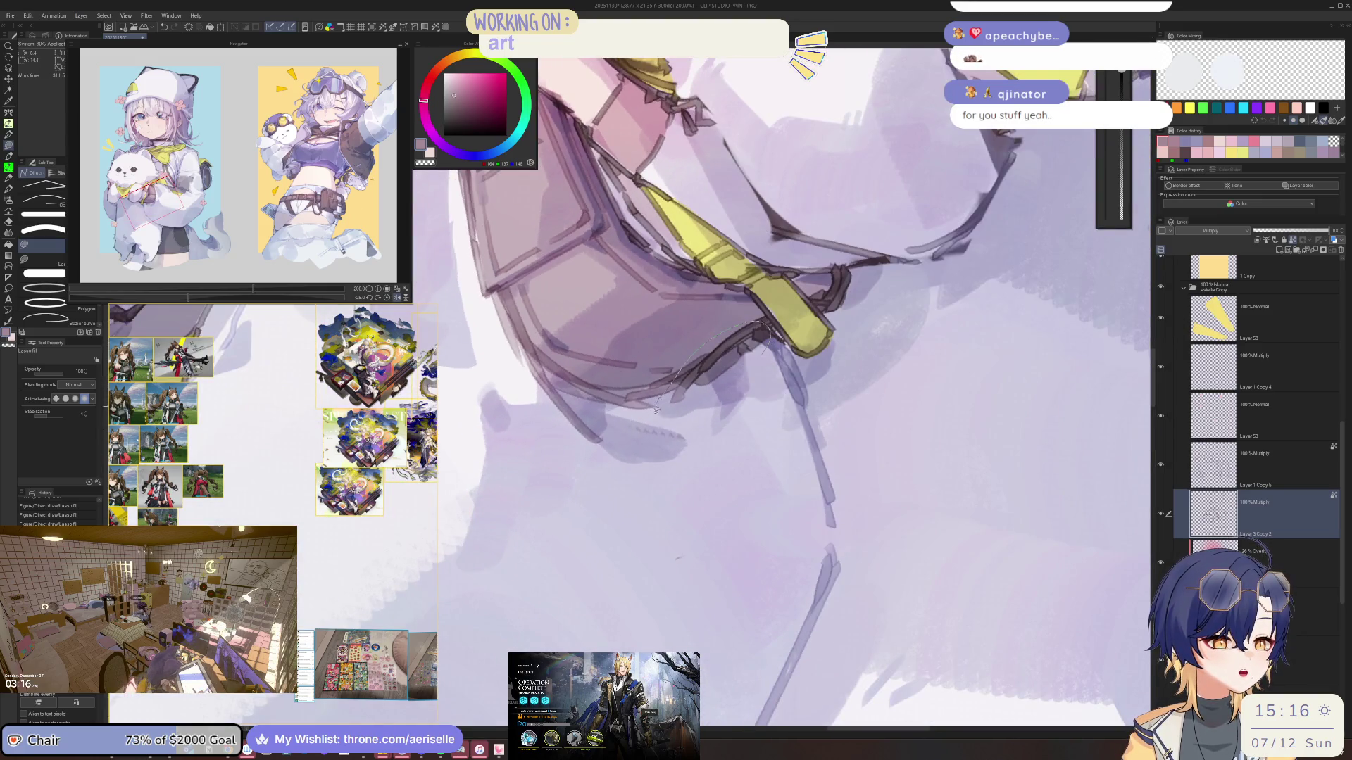
# Reset the canvas rotation and zoom out to show the whole girl
pyautogui.scroll(-5, 766, 358)
pyautogui.hotkey('ctrl', '@')
pyautogui.scroll(-2, 814, 224)
pyautogui.moveTo(814, 224); pyautogui.dragTo(915, 275)
pyautogui.scroll(3, 588, 378)
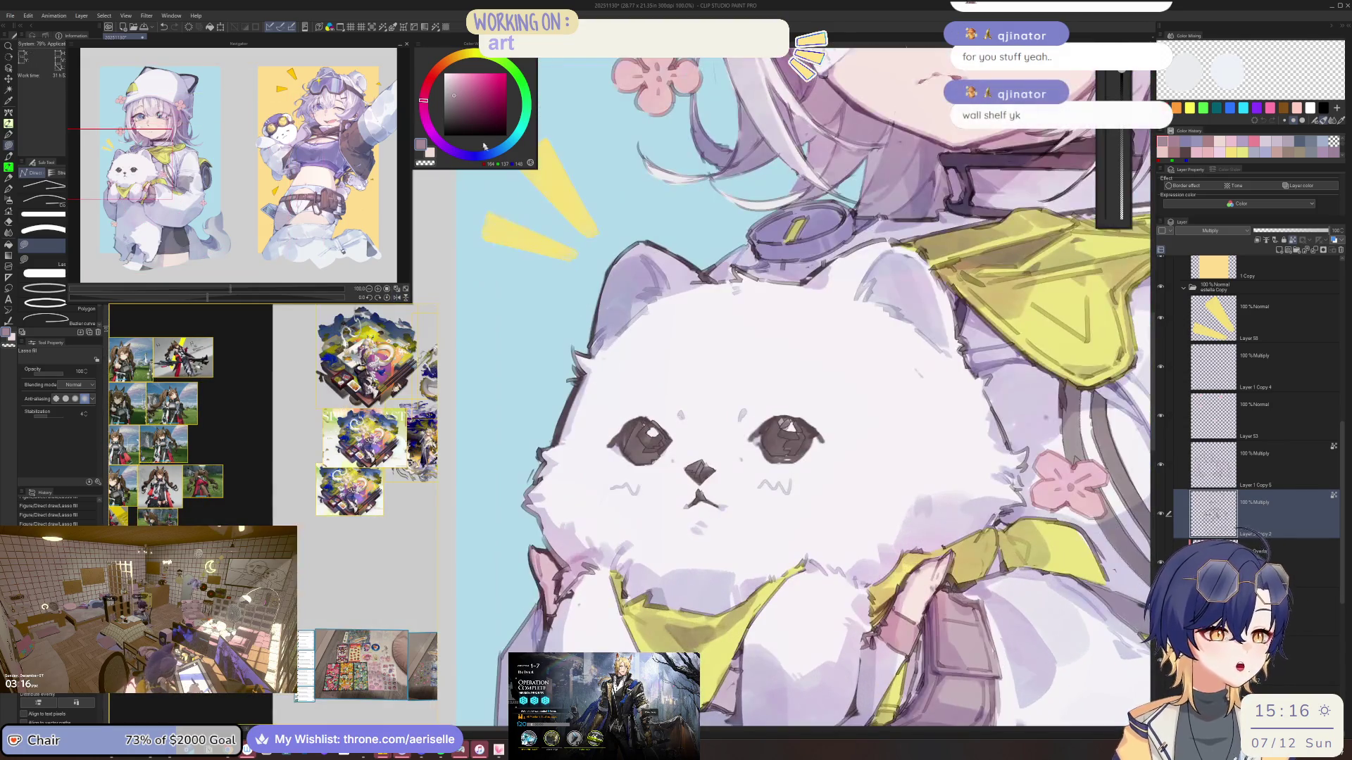
# Pick a darker bluish grey and lasso fill shading down the cat's left edge
pyautogui.click(492, 152)
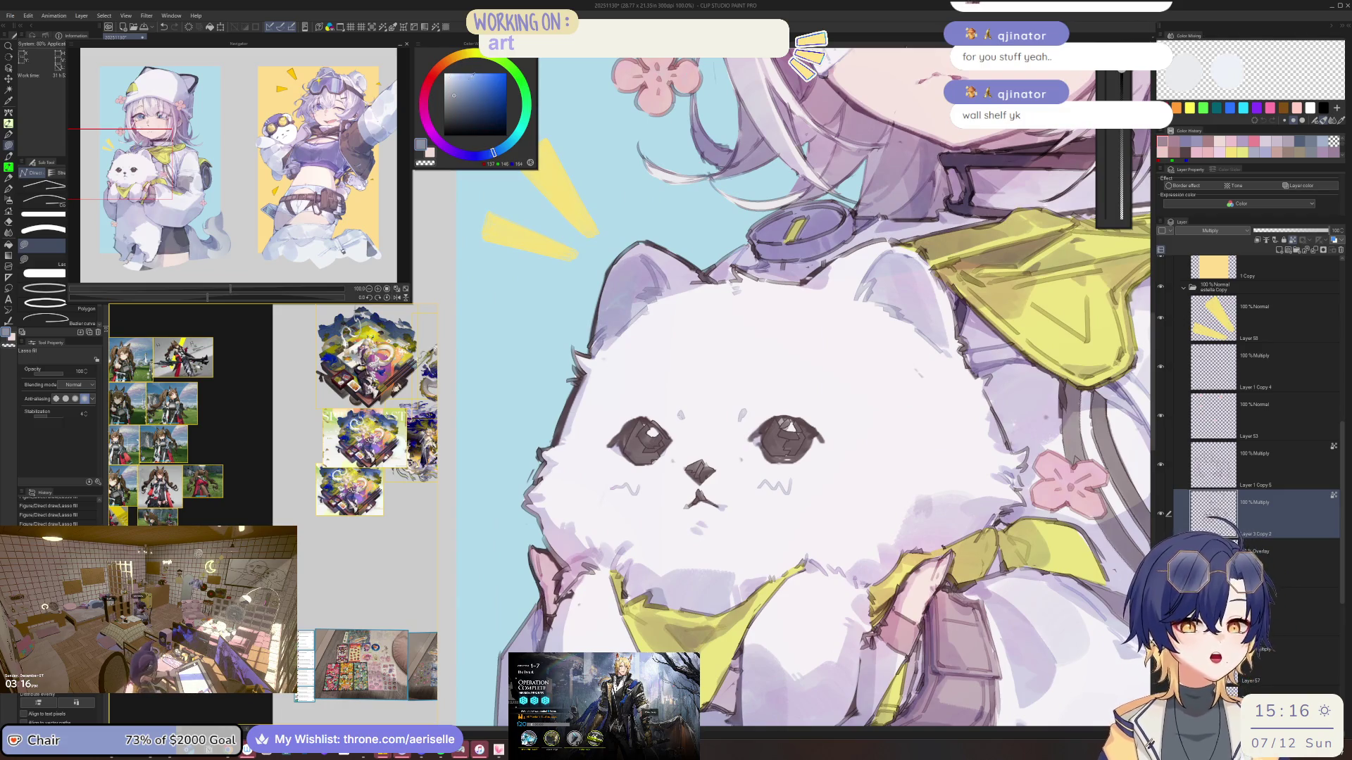
pyautogui.click(452, 104)
pyautogui.scroll(2, 600, 382)
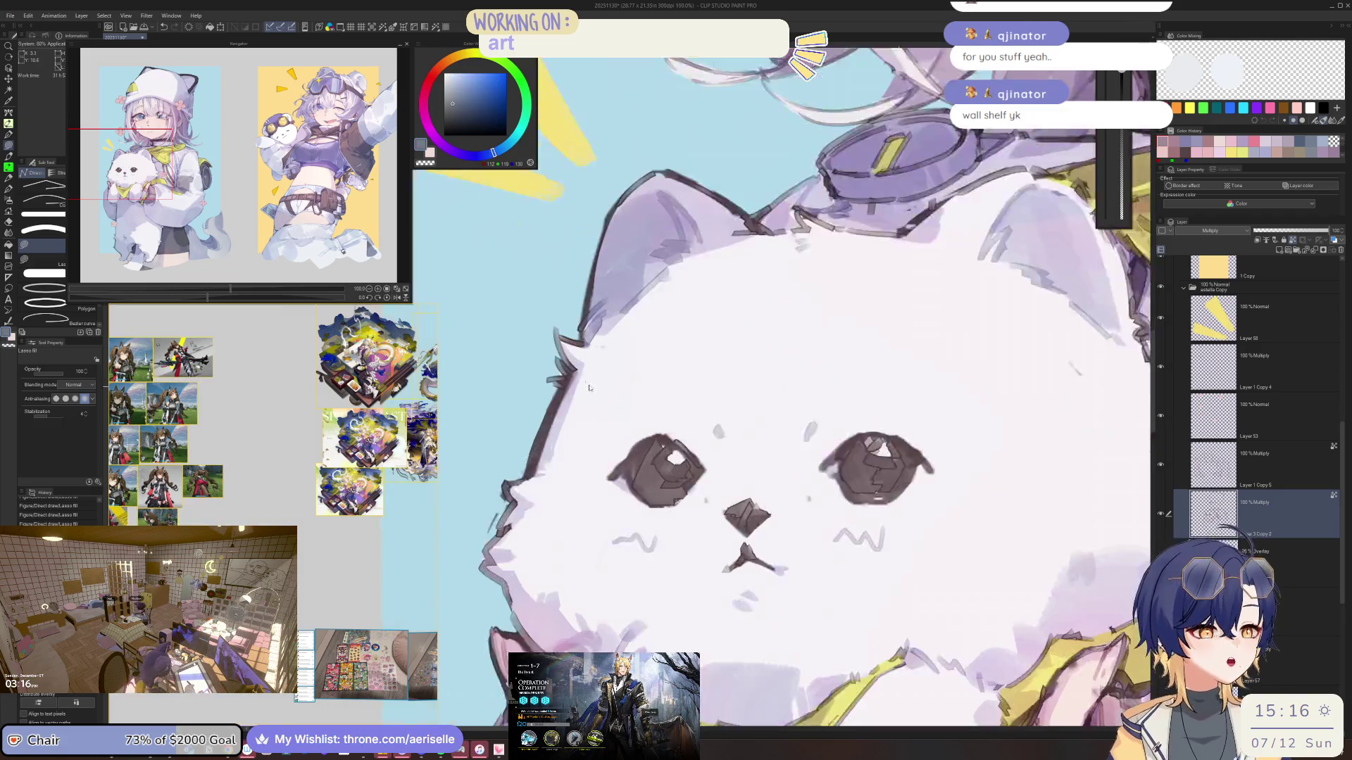
pyautogui.moveTo(577, 336)
pyautogui.mouseDown()
pyautogui.moveTo(571, 314)
pyautogui.moveTo(458, 497)
pyautogui.moveTo(433, 599)
pyautogui.moveTo(479, 644)
pyautogui.moveTo(517, 592)
pyautogui.moveTo(506, 514)
pyautogui.mouseUp()
pyautogui.scroll(-3, 506, 514)
# Add bluish-grey shading around the cat's left ear
pyautogui.scroll(2, 537, 429)
pyautogui.scroll(-2, 537, 429)
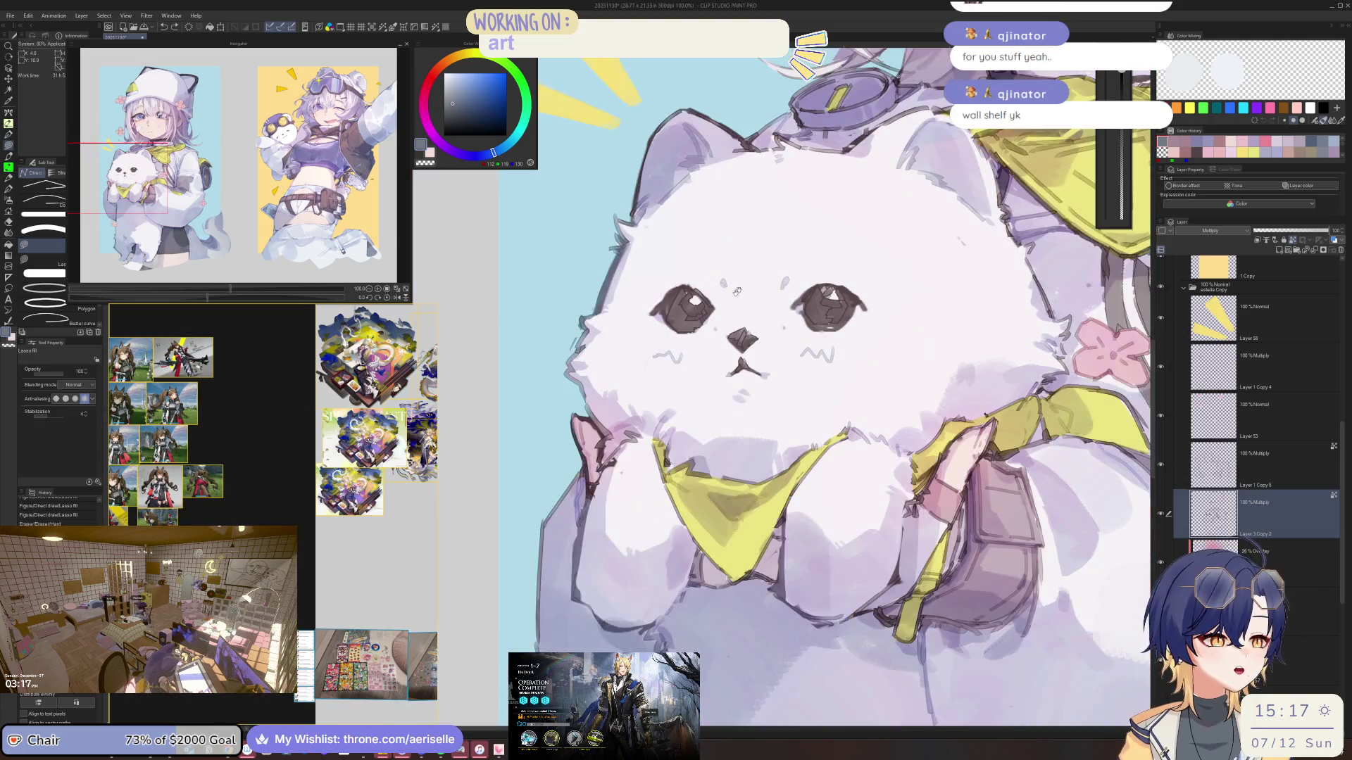
pyautogui.moveTo(737, 291); pyautogui.dragTo(677, 498)
pyautogui.moveTo(621, 307)
pyautogui.mouseDown()
pyautogui.moveTo(566, 388)
pyautogui.moveTo(576, 430)
pyautogui.moveTo(613, 332)
pyautogui.moveTo(712, 363)
pyautogui.moveTo(686, 342)
pyautogui.mouseUp()
pyautogui.scroll(-2, 686, 342)
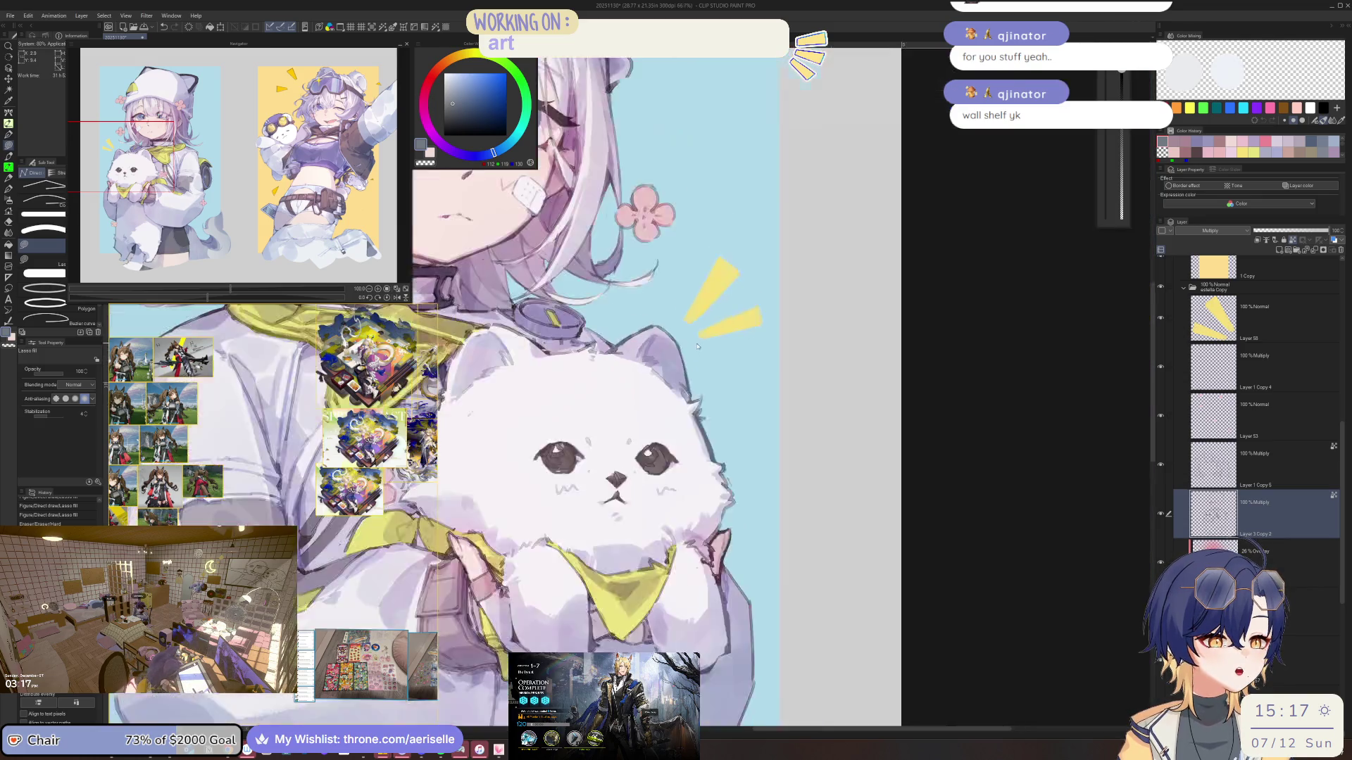
# Switch to a purple hue and fill shading across the cat's head
pyautogui.click(465, 154)
pyautogui.scroll(3, 655, 324)
pyautogui.moveTo(599, 259)
pyautogui.mouseDown()
pyautogui.moveTo(725, 356)
pyautogui.moveTo(802, 303)
pyautogui.mouseUp()
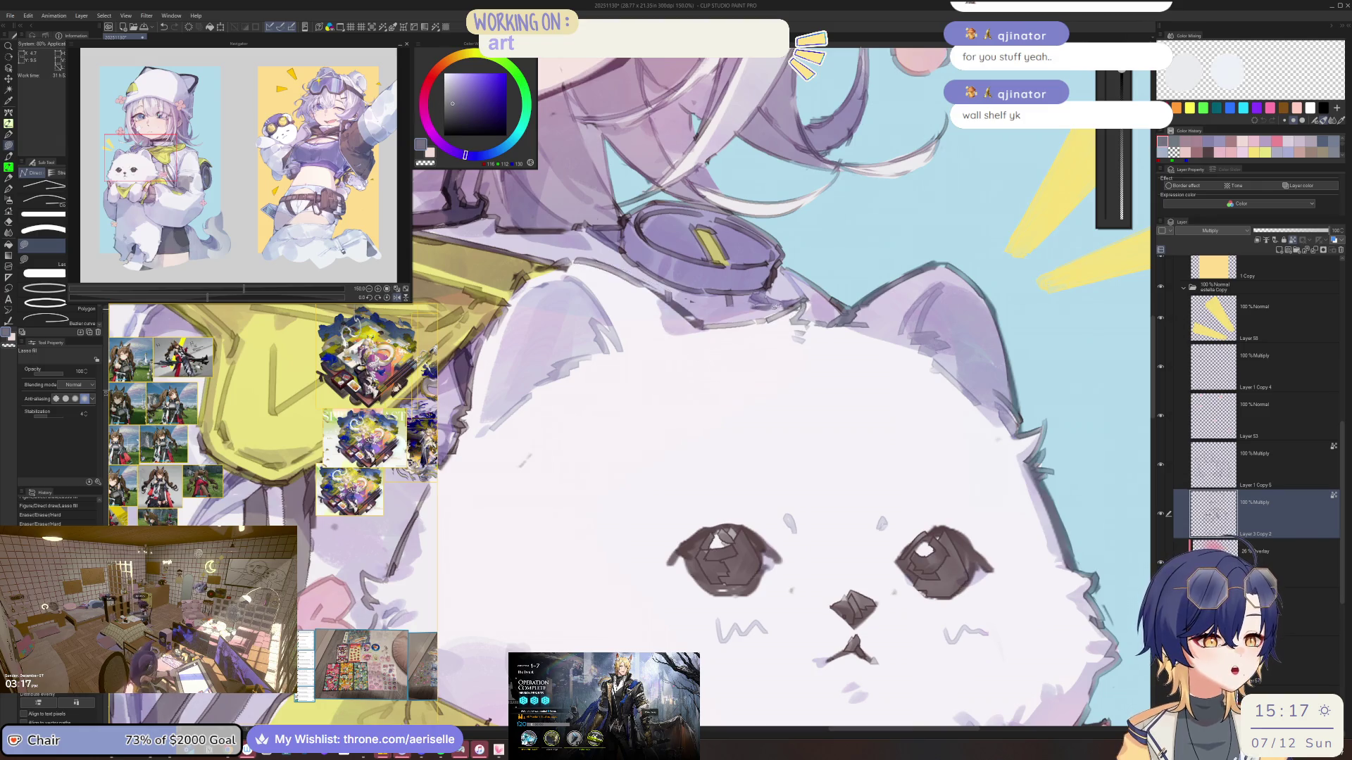
pyautogui.scroll(-4, 775, 387)
pyautogui.scroll(1, 704, 422)
pyautogui.scroll(3, 704, 457)
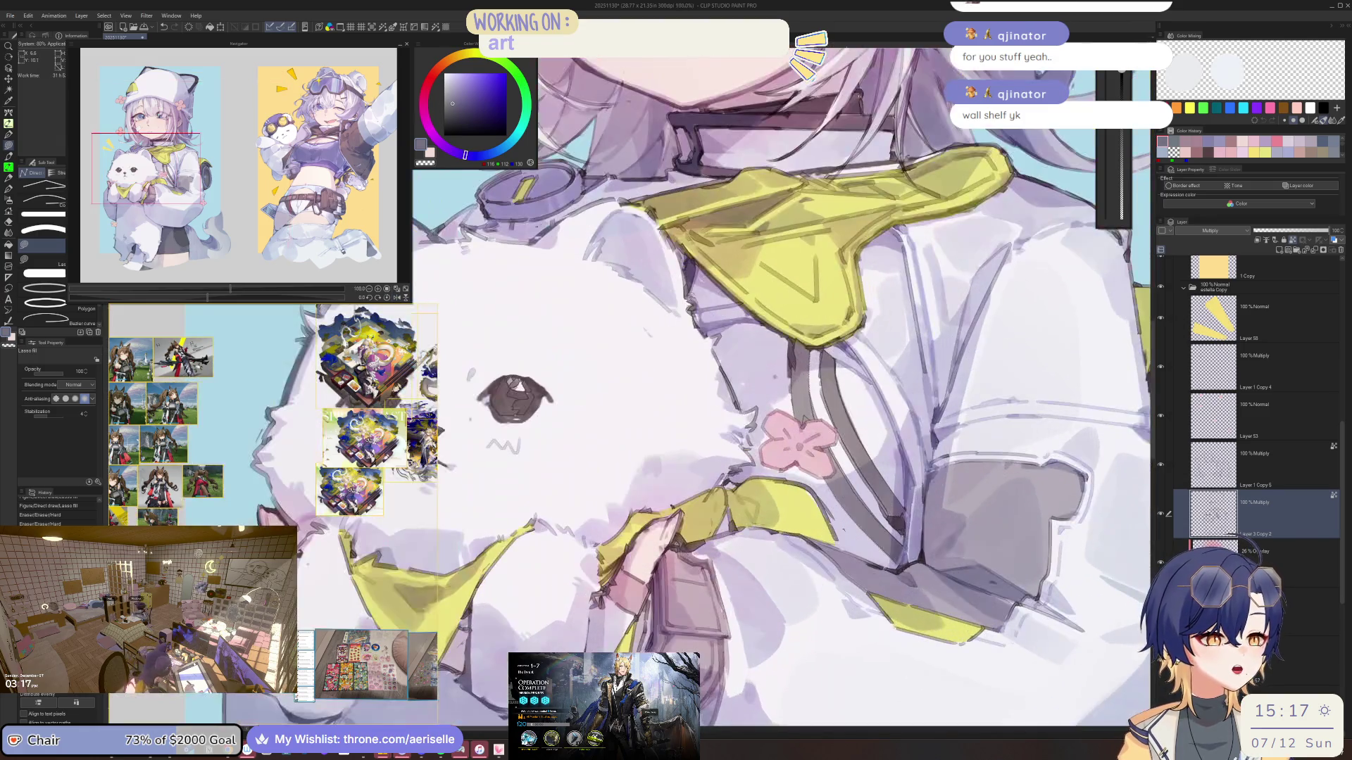
# Lasso fill a shape along the dog's head edge, then zoom out to view the whole piece
pyautogui.moveTo(702, 297)
pyautogui.mouseDown()
pyautogui.moveTo(682, 278)
pyautogui.moveTo(683, 320)
pyautogui.moveTo(730, 363)
pyautogui.moveTo(702, 310)
pyautogui.mouseUp()
pyautogui.scroll(-4, 762, 329)
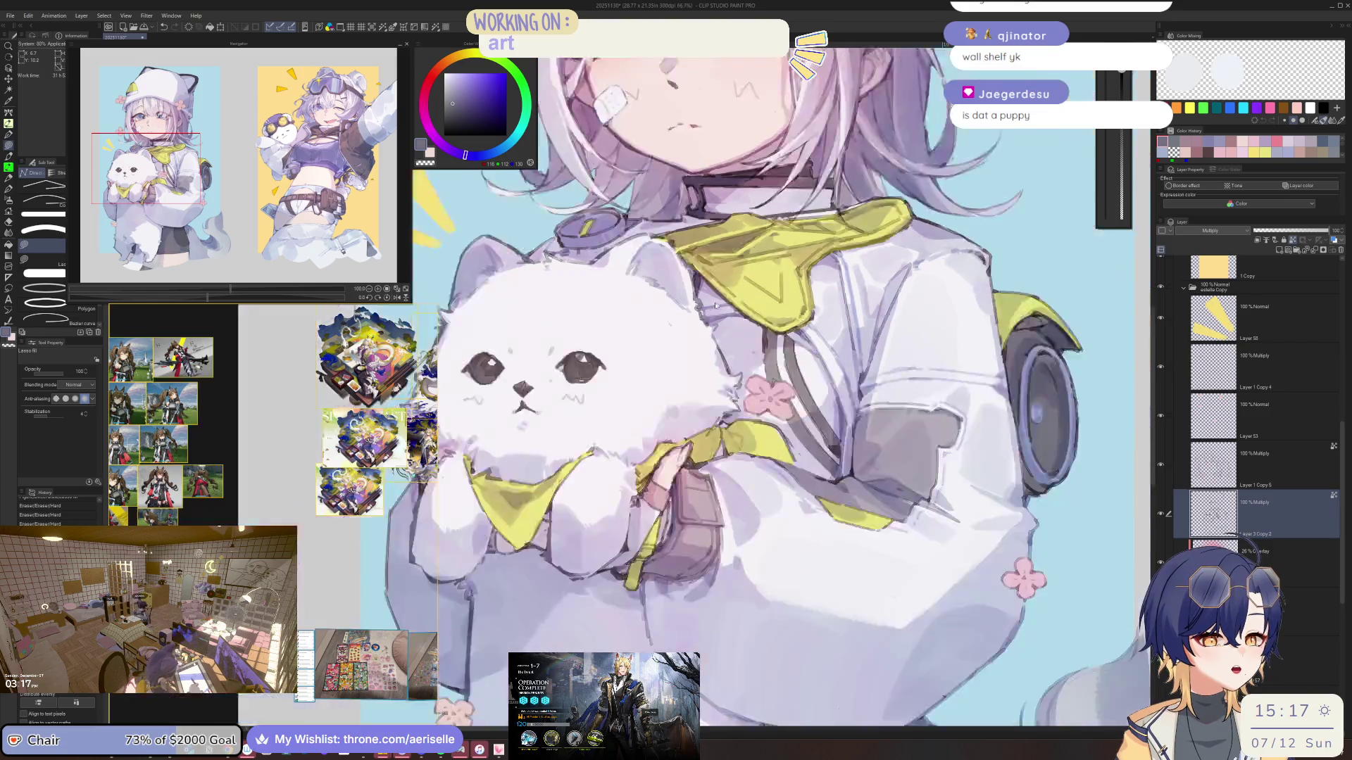
pyautogui.hscroll(2, 763, 329)
pyautogui.scroll(-5, 702, 414)
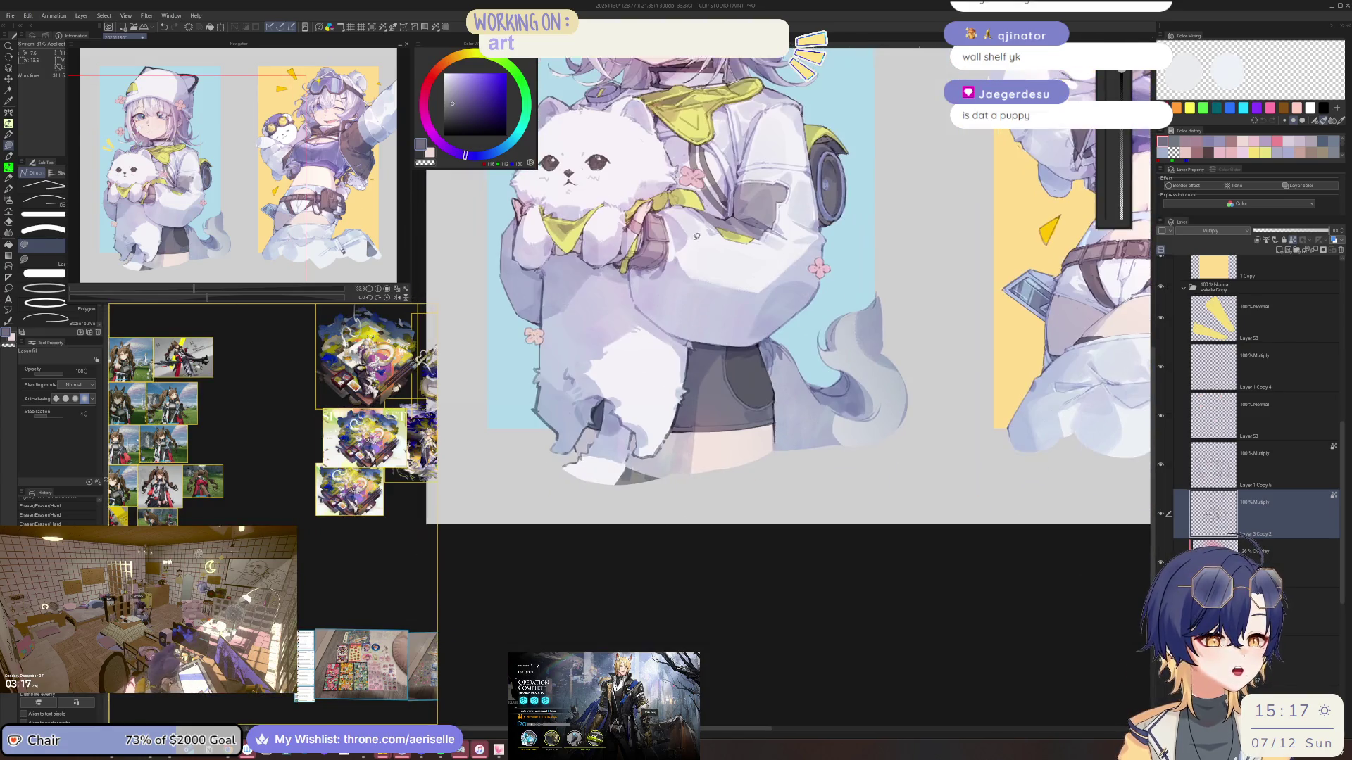
# Lasso fill small shading shapes on the girl's sleeve
pyautogui.scroll(2, 586, 465)
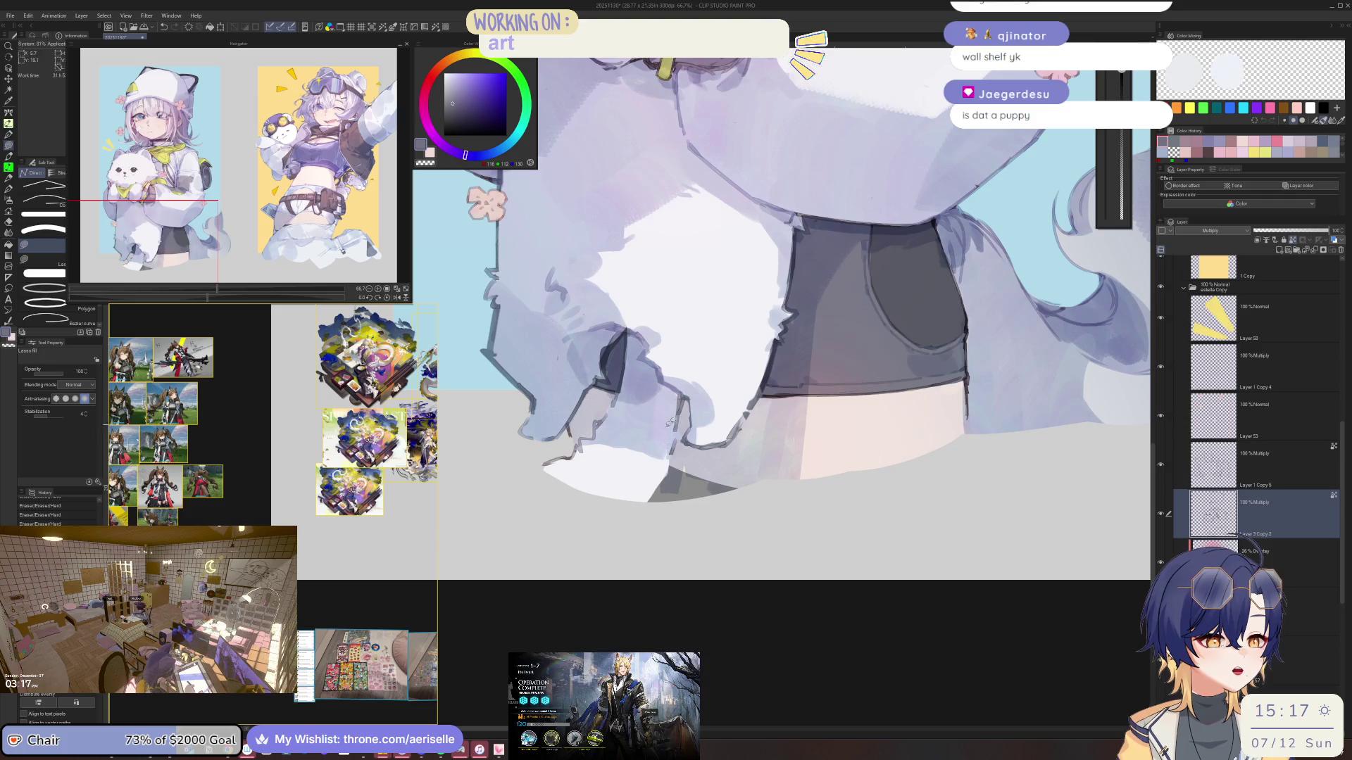
pyautogui.scroll(3, 663, 288)
pyautogui.scroll(1, 585, 363)
pyautogui.moveTo(585, 363); pyautogui.dragTo(583, 384)
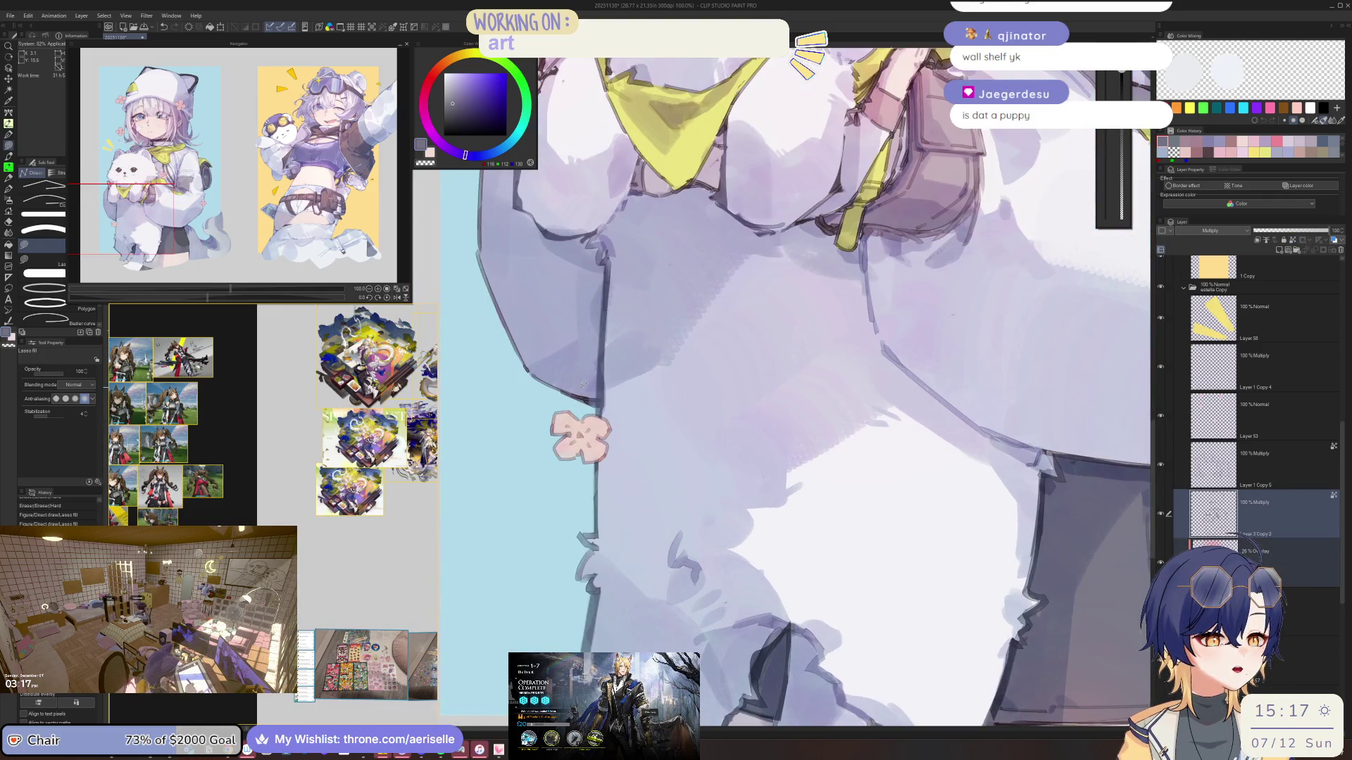
pyautogui.scroll(5, 666, 381)
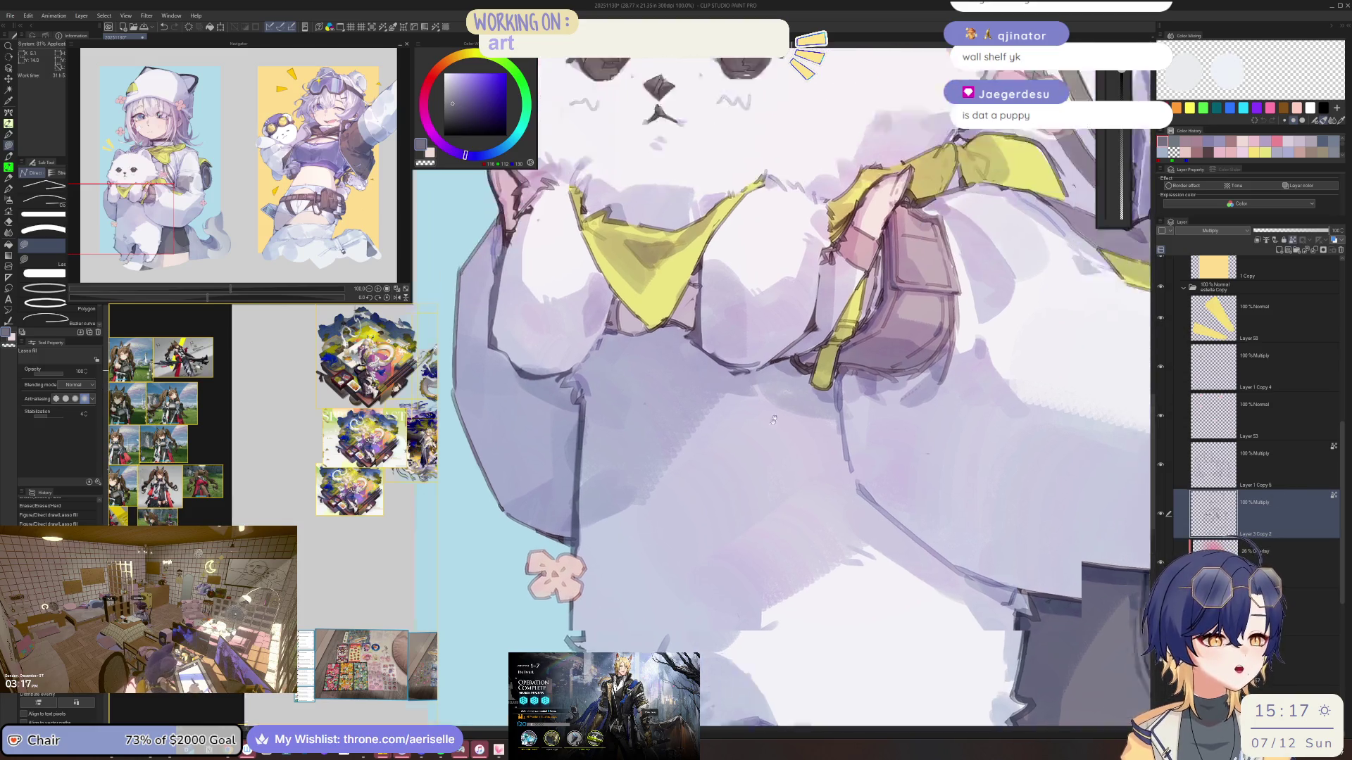
# Pick a purple-grey (136,123,142) and fill a shading patch on the fur, then zoom out to 50%
pyautogui.click(440, 143)
pyautogui.click(451, 100)
pyautogui.moveTo(823, 368)
pyautogui.mouseDown()
pyautogui.moveTo(781, 415)
pyautogui.moveTo(825, 343)
pyautogui.mouseUp()
pyautogui.scroll(-5, 801, 414)
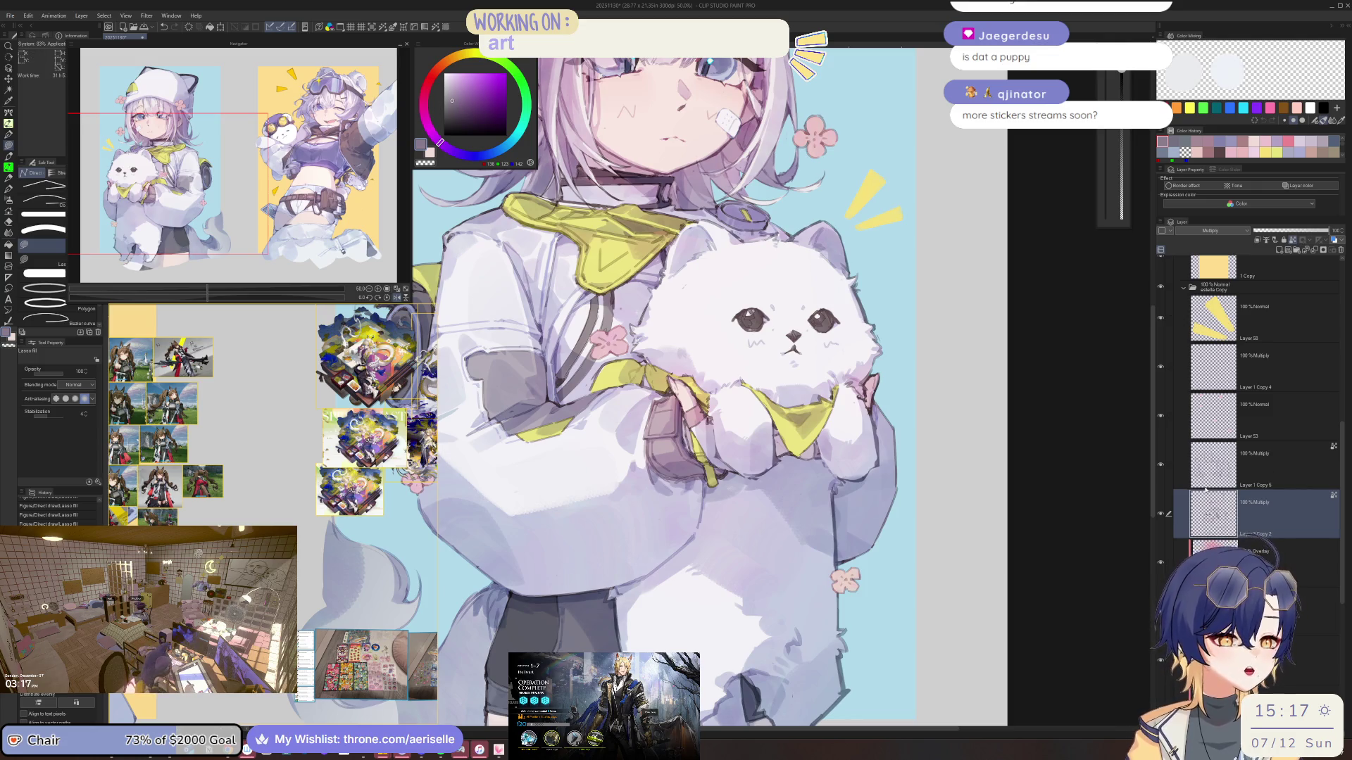
# At 400% zoom, lasso fill a shading shape from the collar goggle's edge toward the dog's head
pyautogui.scroll(3, 651, 297)
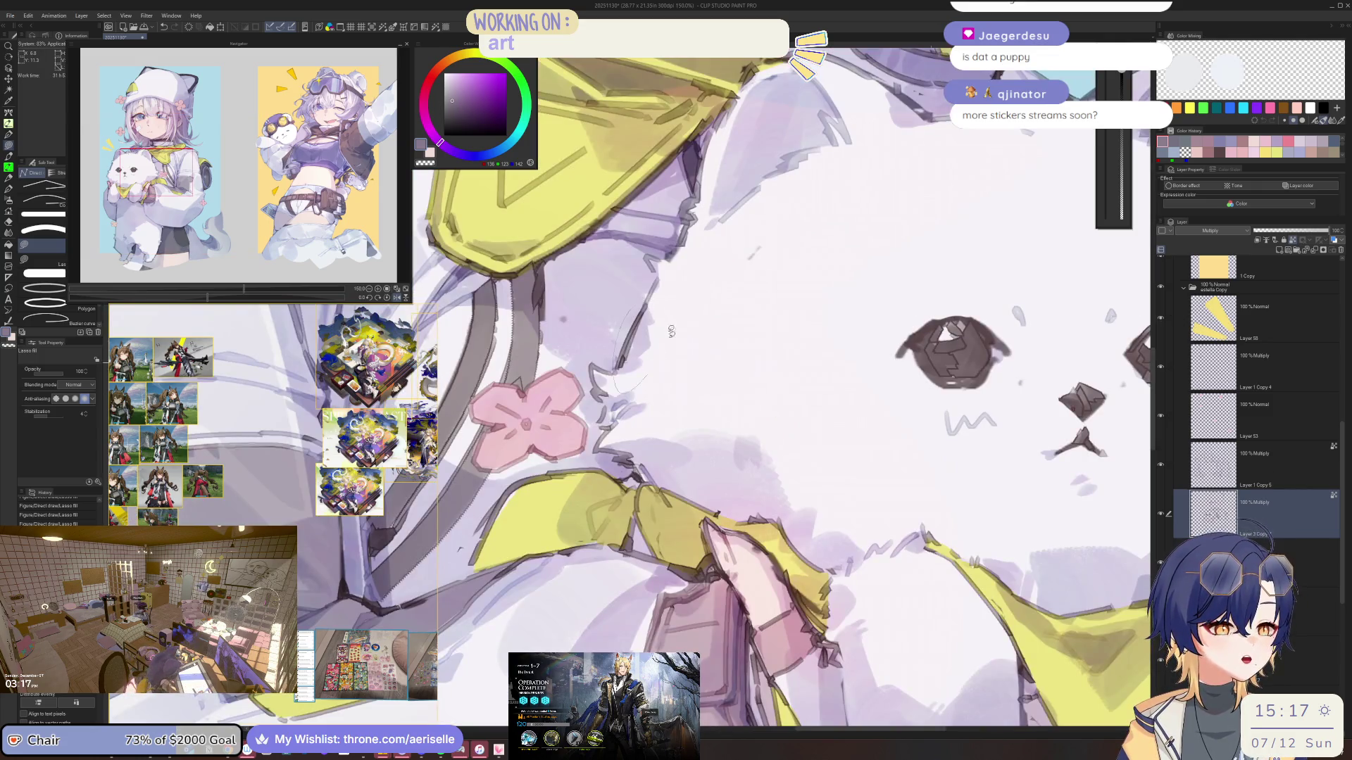
pyautogui.scroll(-4, 647, 296)
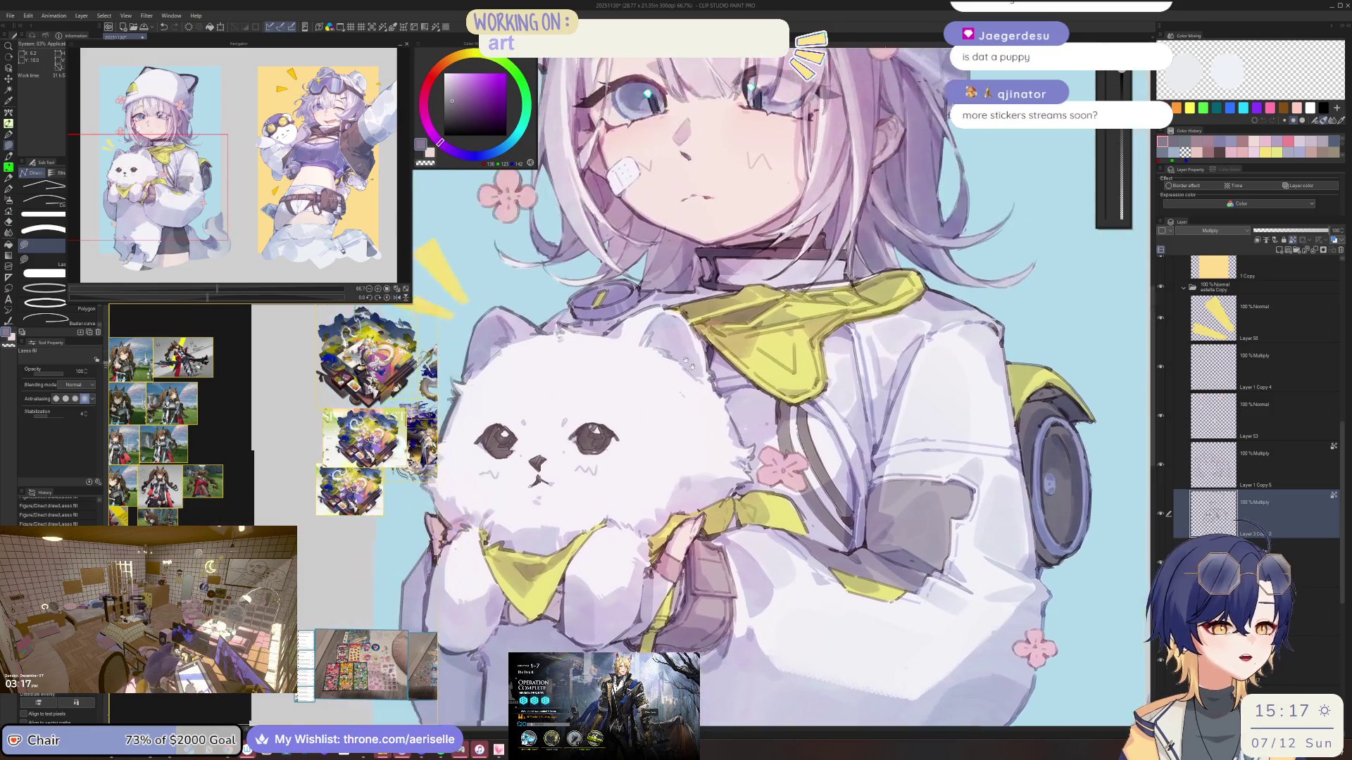
pyautogui.scroll(2, 683, 345)
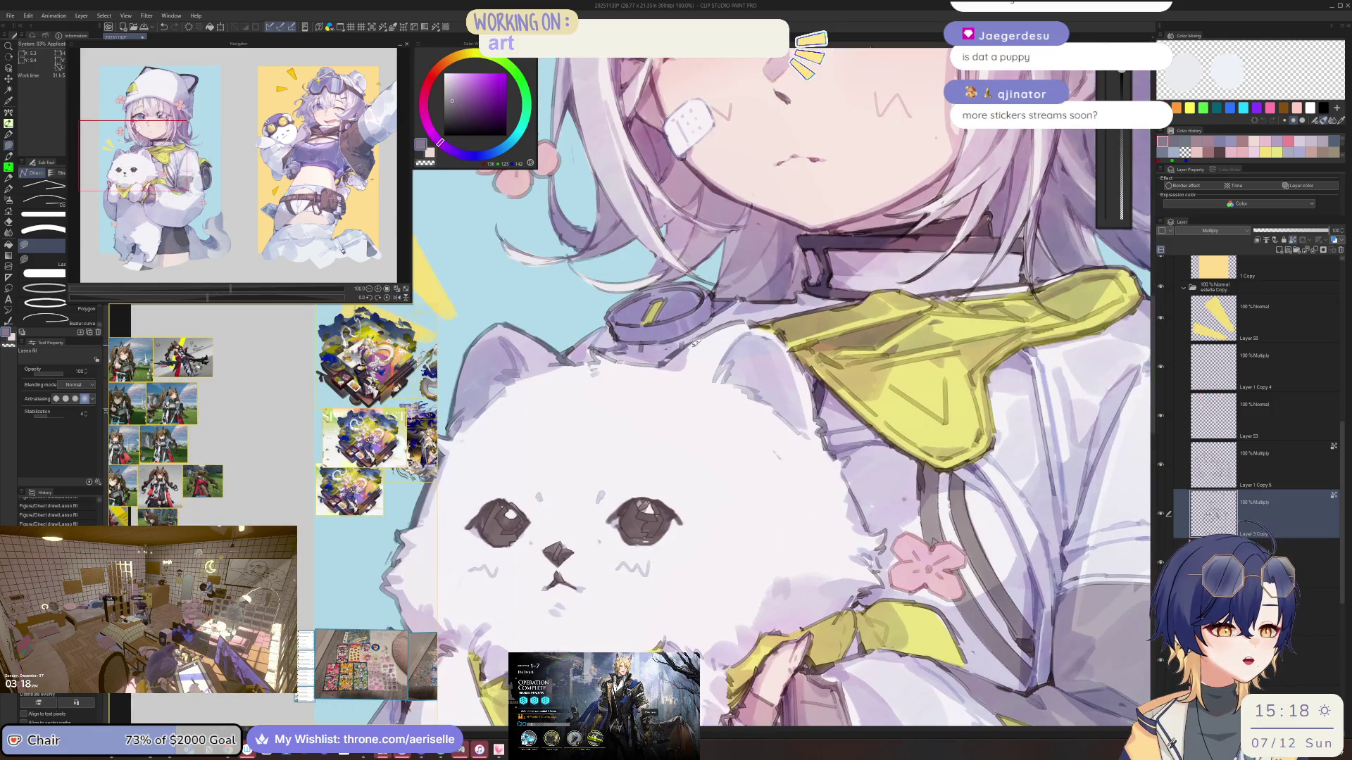
pyautogui.scroll(-2, 678, 309)
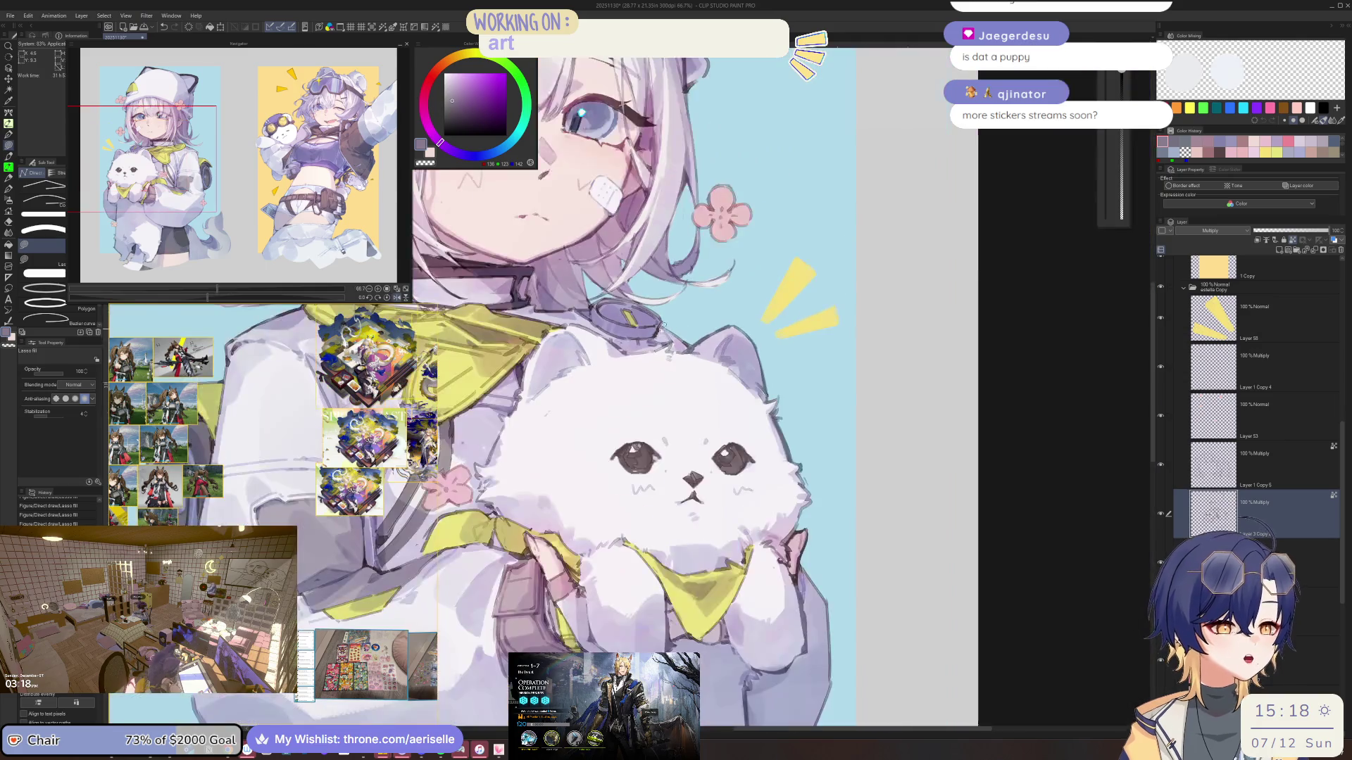
pyautogui.scroll(4, 677, 309)
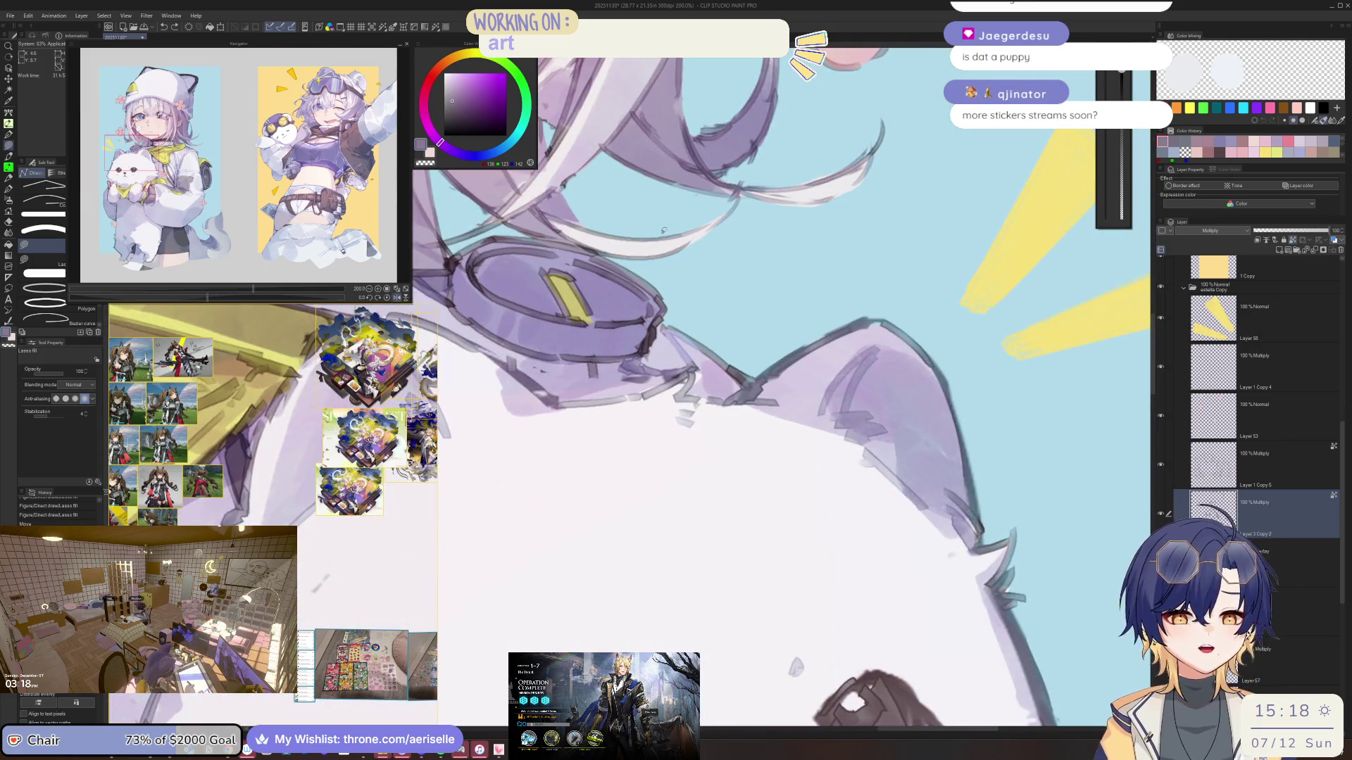
pyautogui.scroll(2, 665, 300)
pyautogui.moveTo(665, 309)
pyautogui.mouseDown()
pyautogui.moveTo(627, 337)
pyautogui.moveTo(521, 348)
pyautogui.moveTo(525, 415)
pyautogui.moveTo(609, 415)
pyautogui.mouseUp()
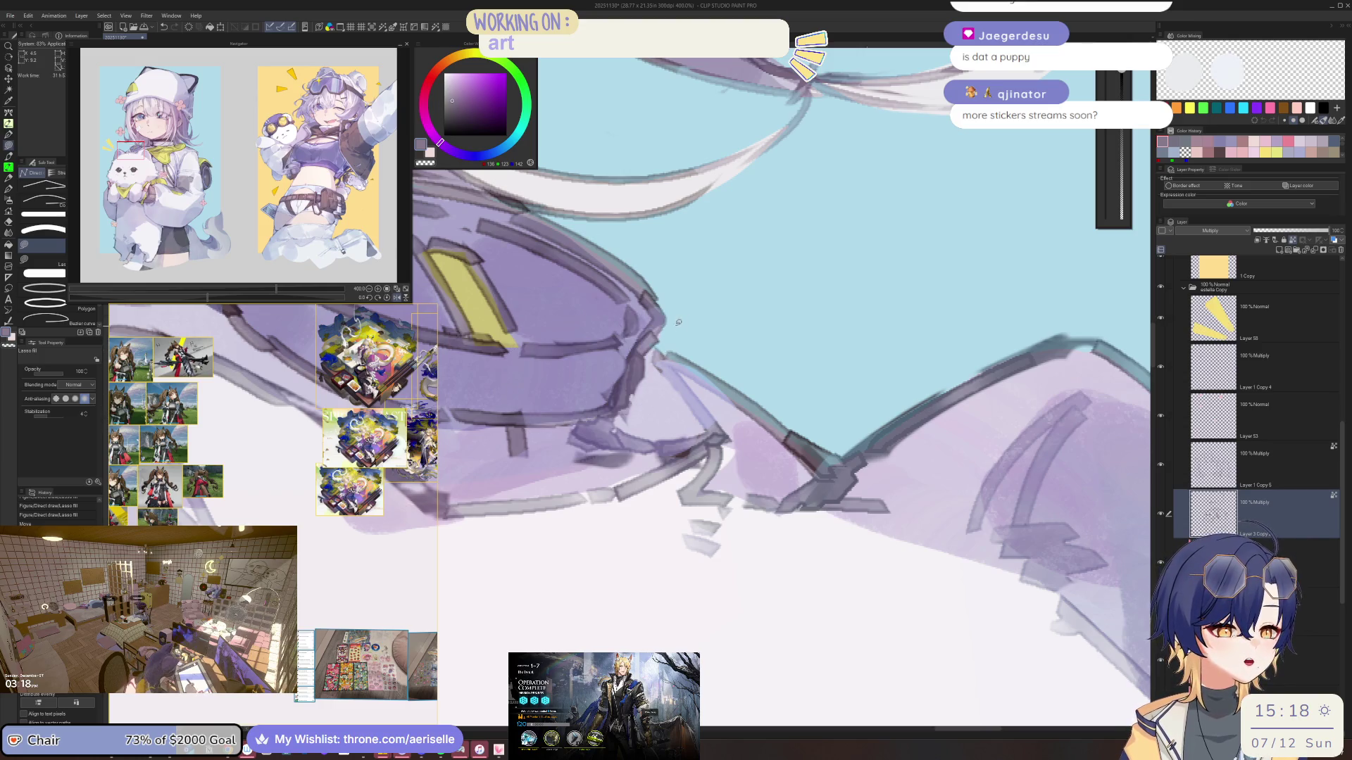
pyautogui.scroll(-5, 609, 415)
pyautogui.scroll(3, 686, 313)
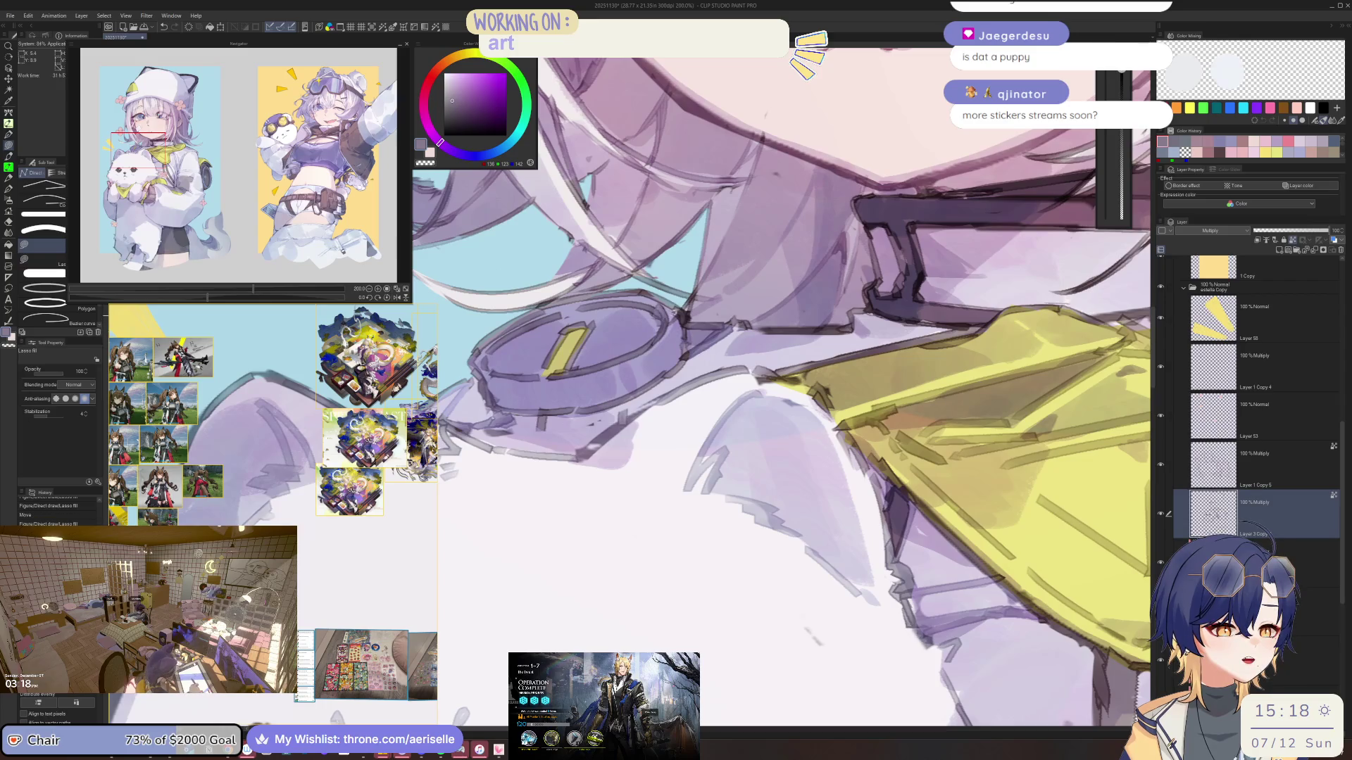
pyautogui.scroll(-4, 686, 313)
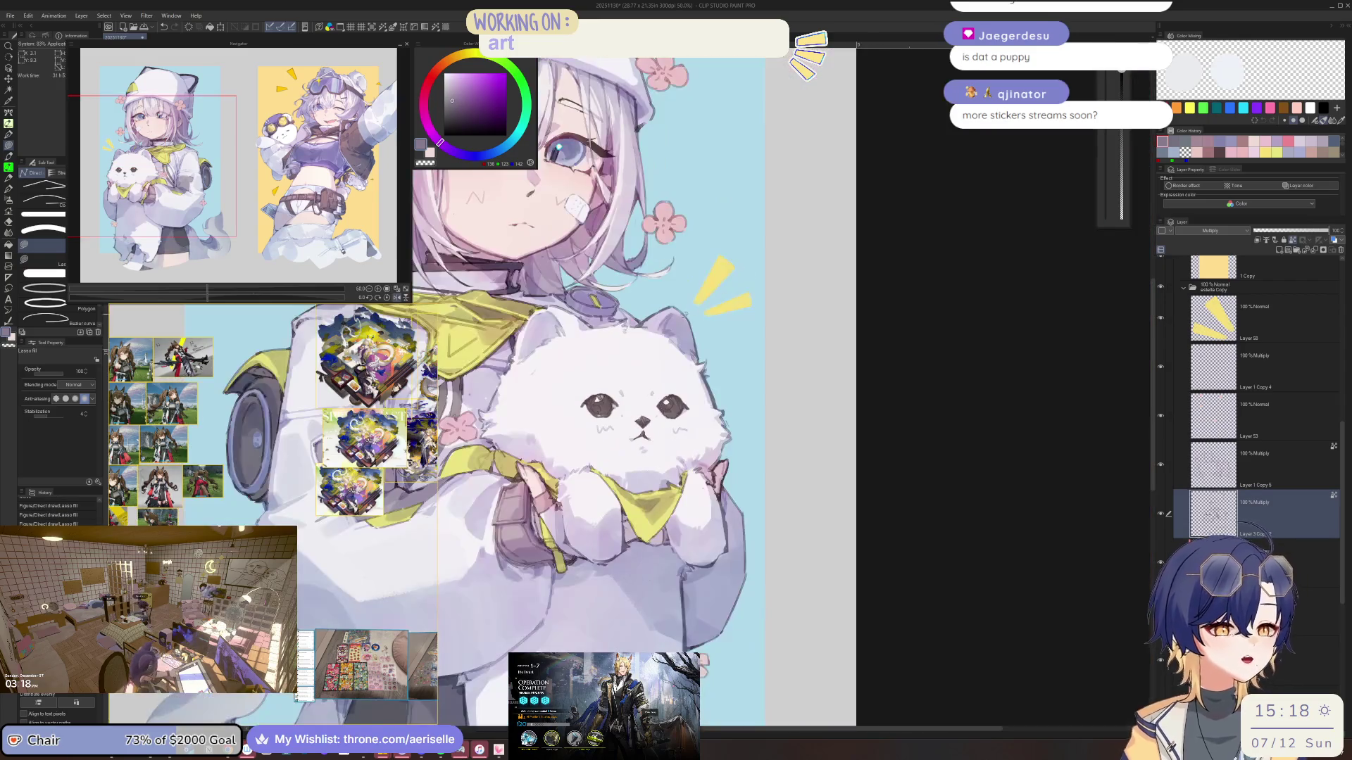
pyautogui.scroll(3, 701, 378)
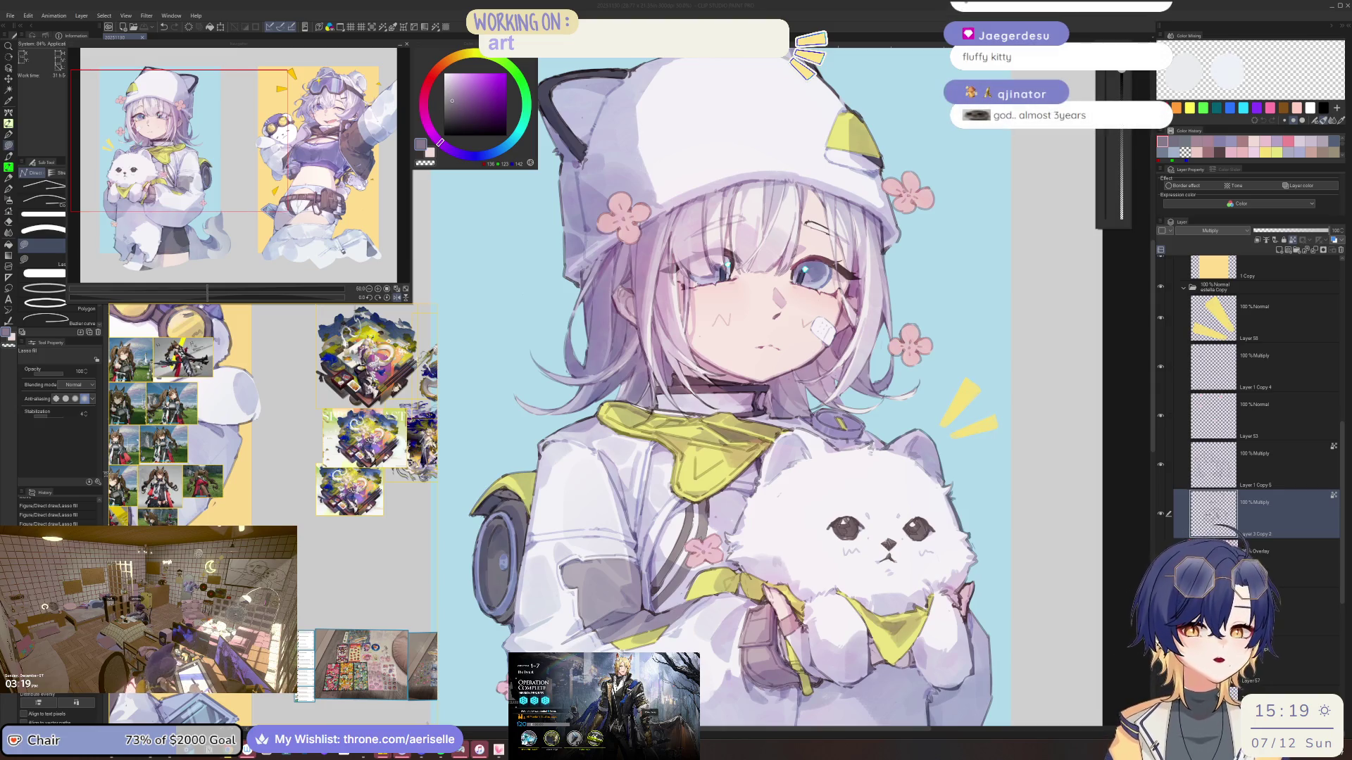
# Select the Layer 3 Copy 2 multiply shading layer holding the hat's flower
pyautogui.click(618, 142)
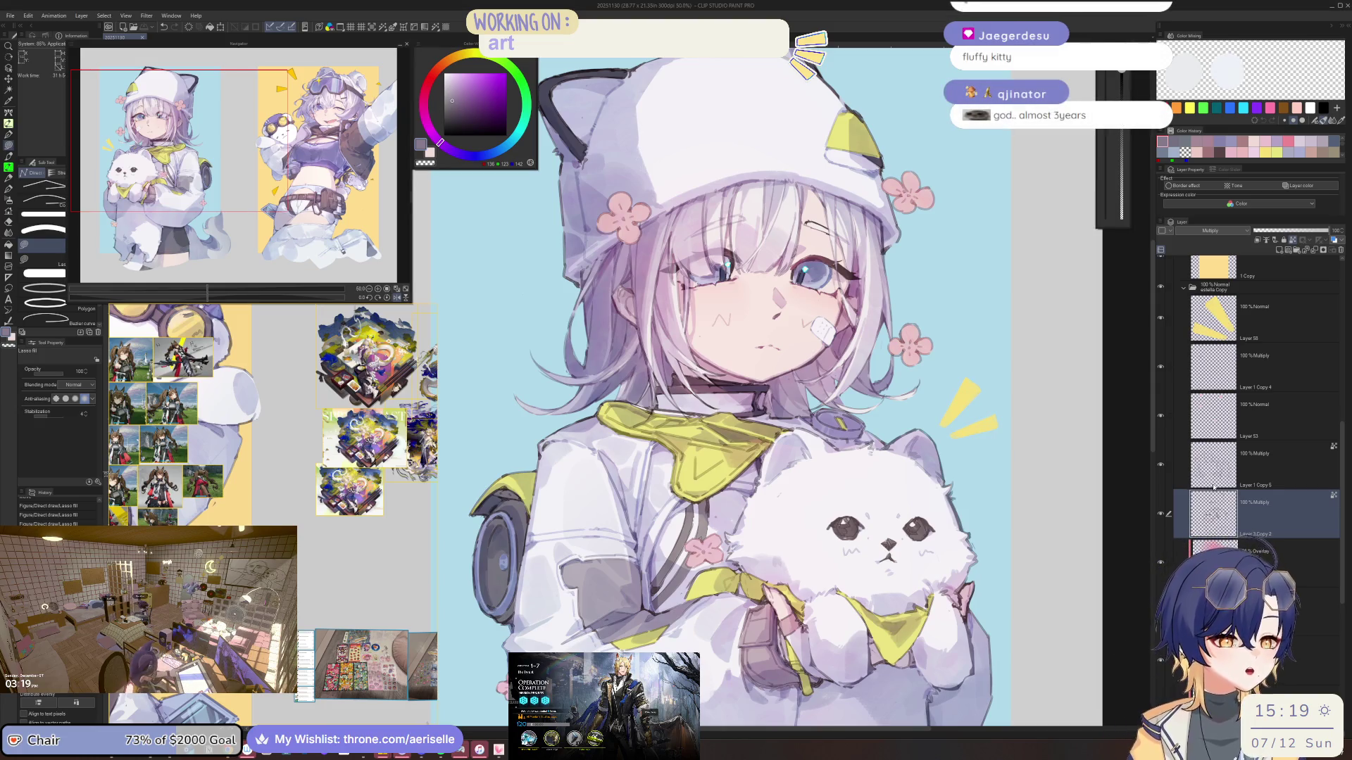
pyautogui.scroll(5, 580, 153)
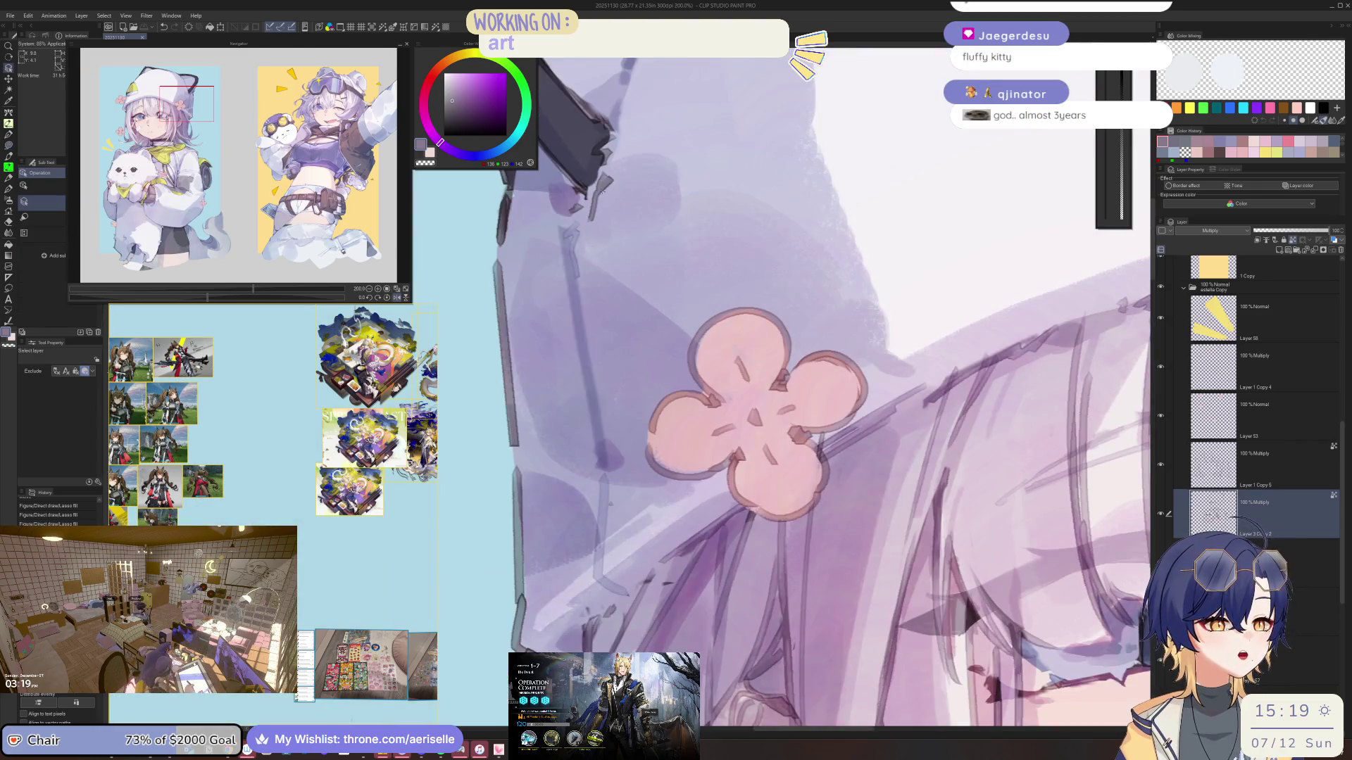
pyautogui.keyDown('ctrl'); pyautogui.keyDown('shift'); pyautogui.click(580, 152); pyautogui.keyUp('shift'); pyautogui.keyUp('ctrl')
pyautogui.click(1095, 367)
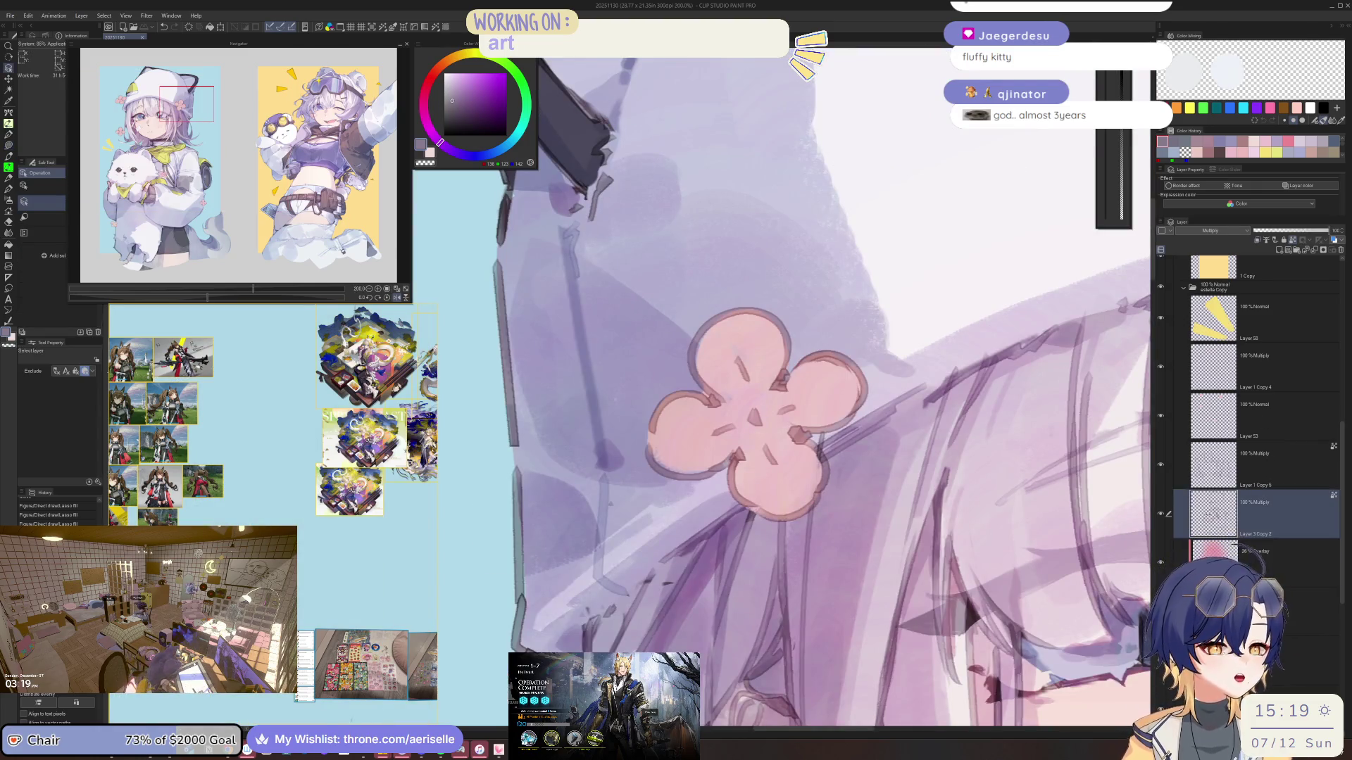
# Lasso fill to touch up the dark band along the cat-ear hat's ear
pyautogui.scroll(2, 620, 162)
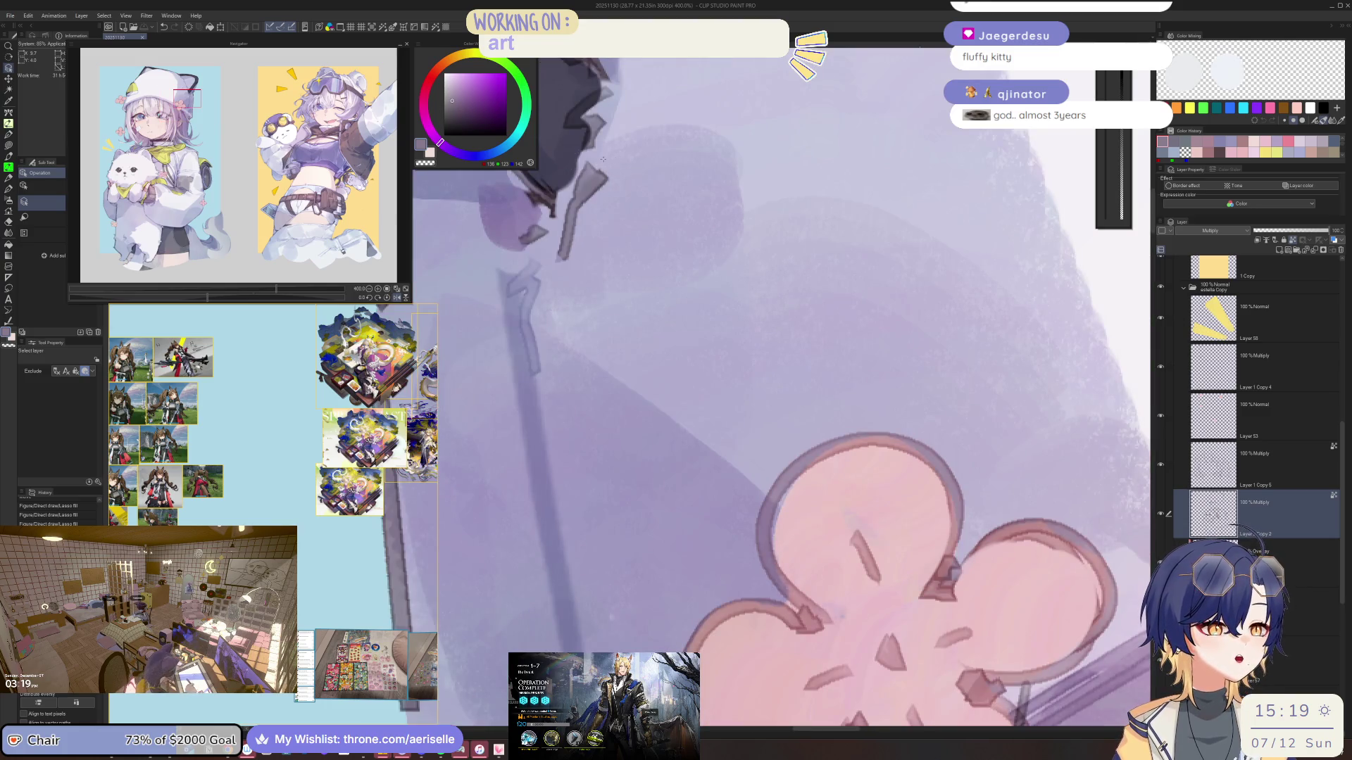
pyautogui.scroll(-5, 603, 160)
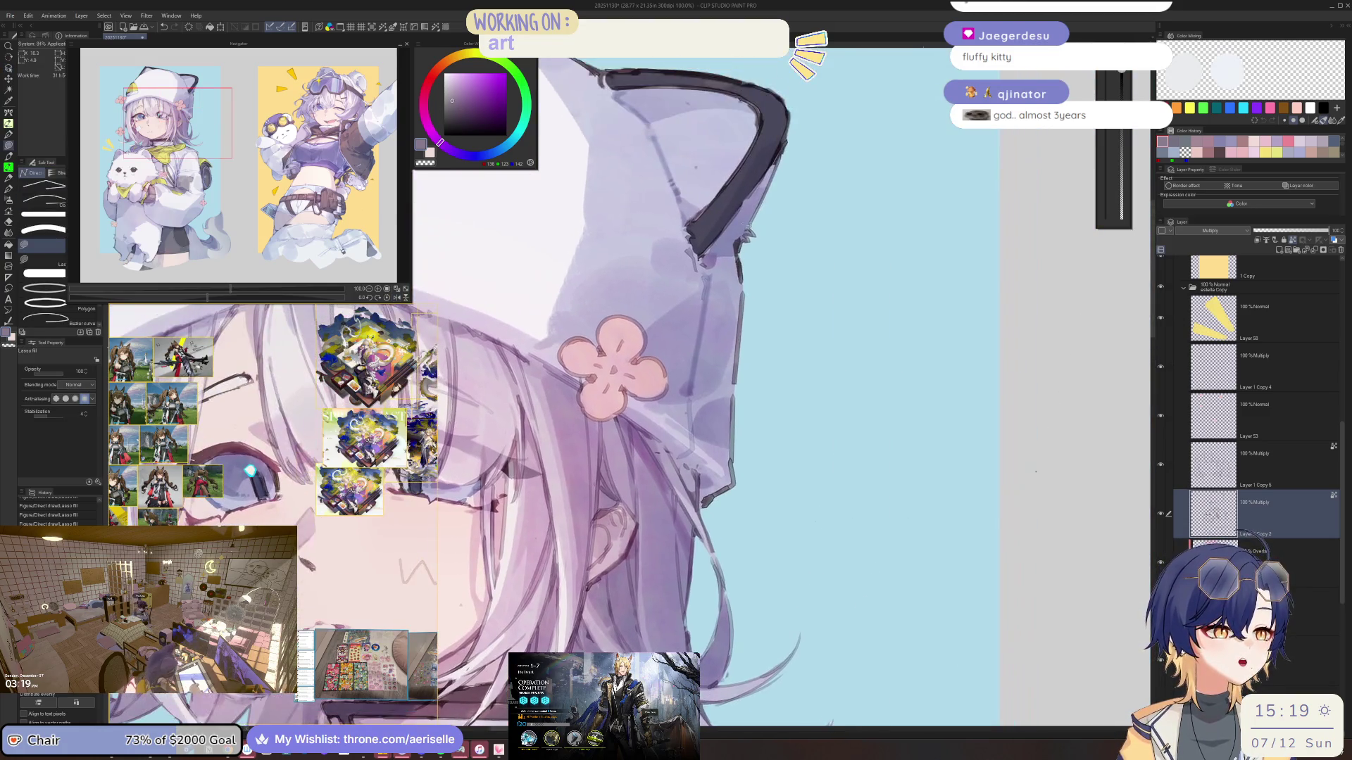
pyautogui.moveTo(607, 67)
pyautogui.mouseDown()
pyautogui.moveTo(755, 130)
pyautogui.moveTo(764, 108)
pyautogui.mouseUp()
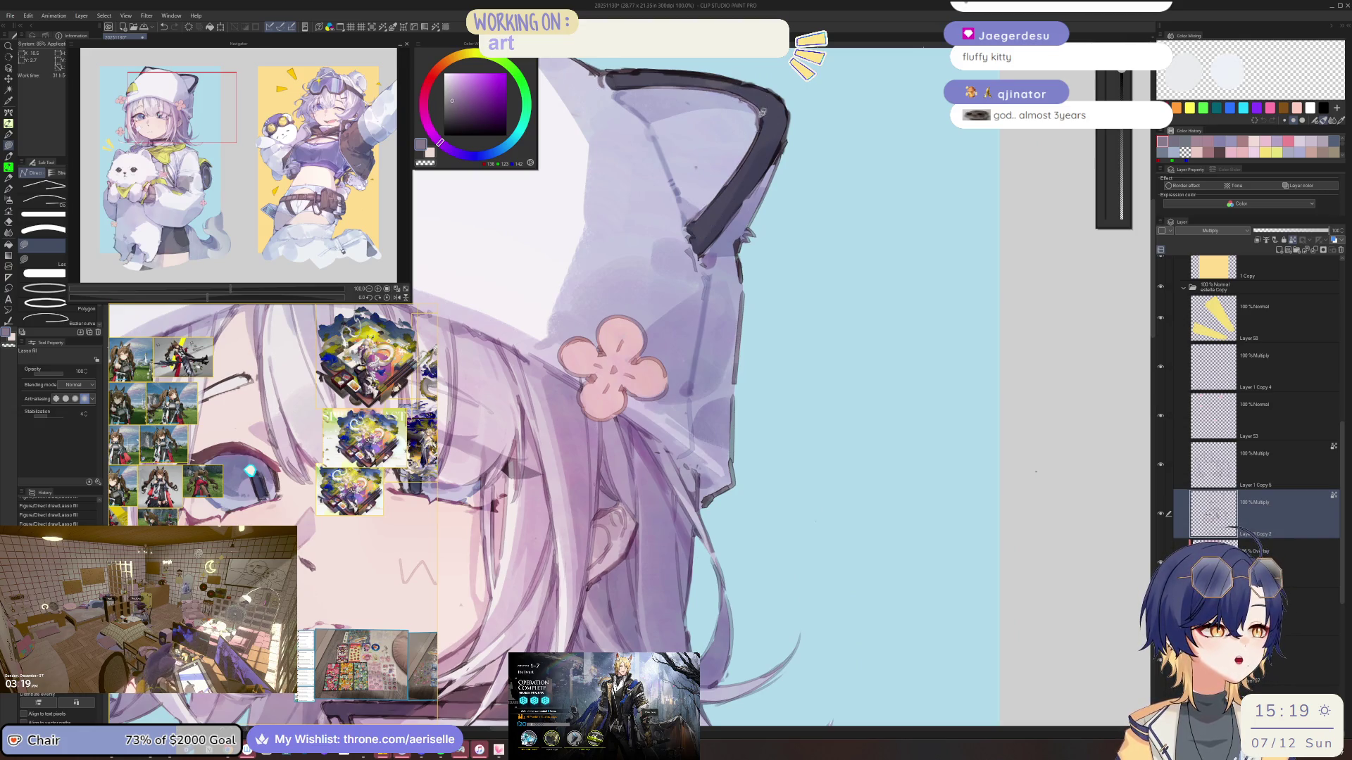
pyautogui.scroll(-3, 768, 120)
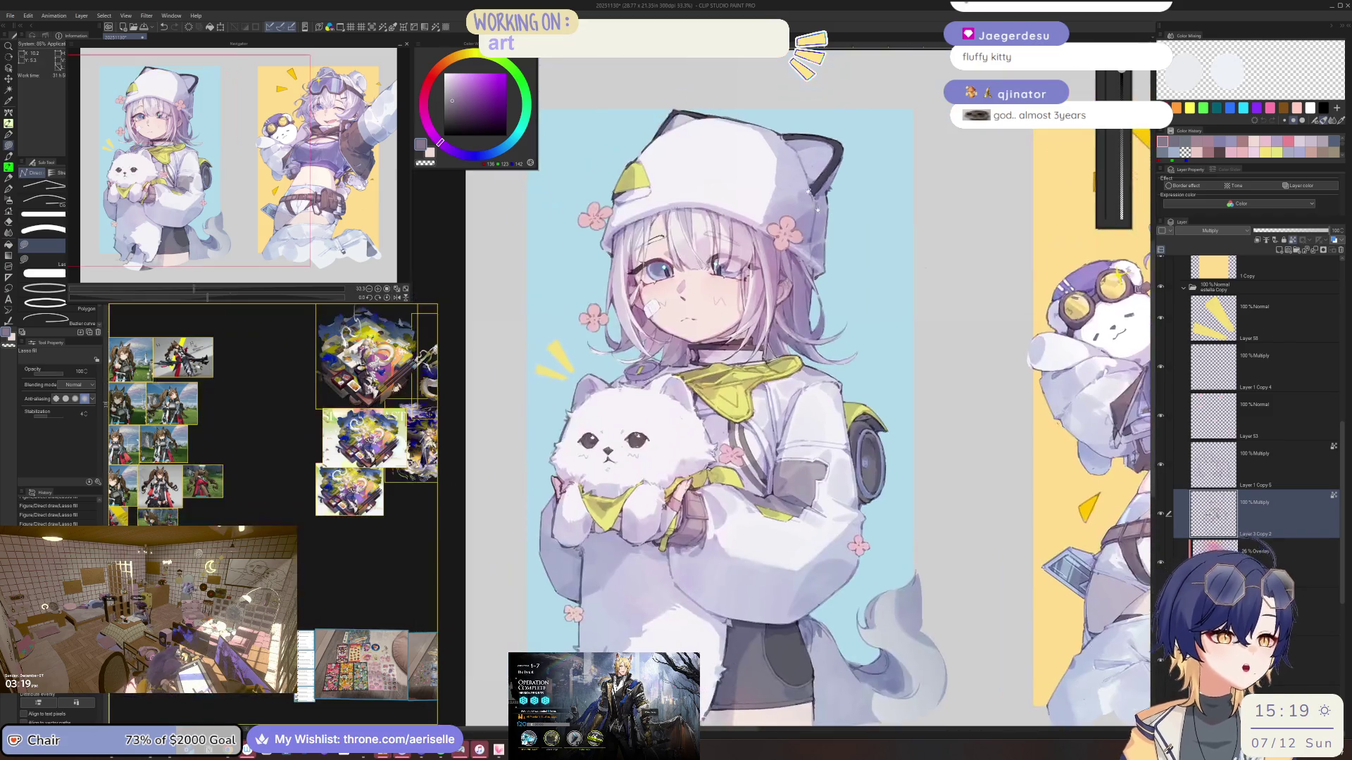
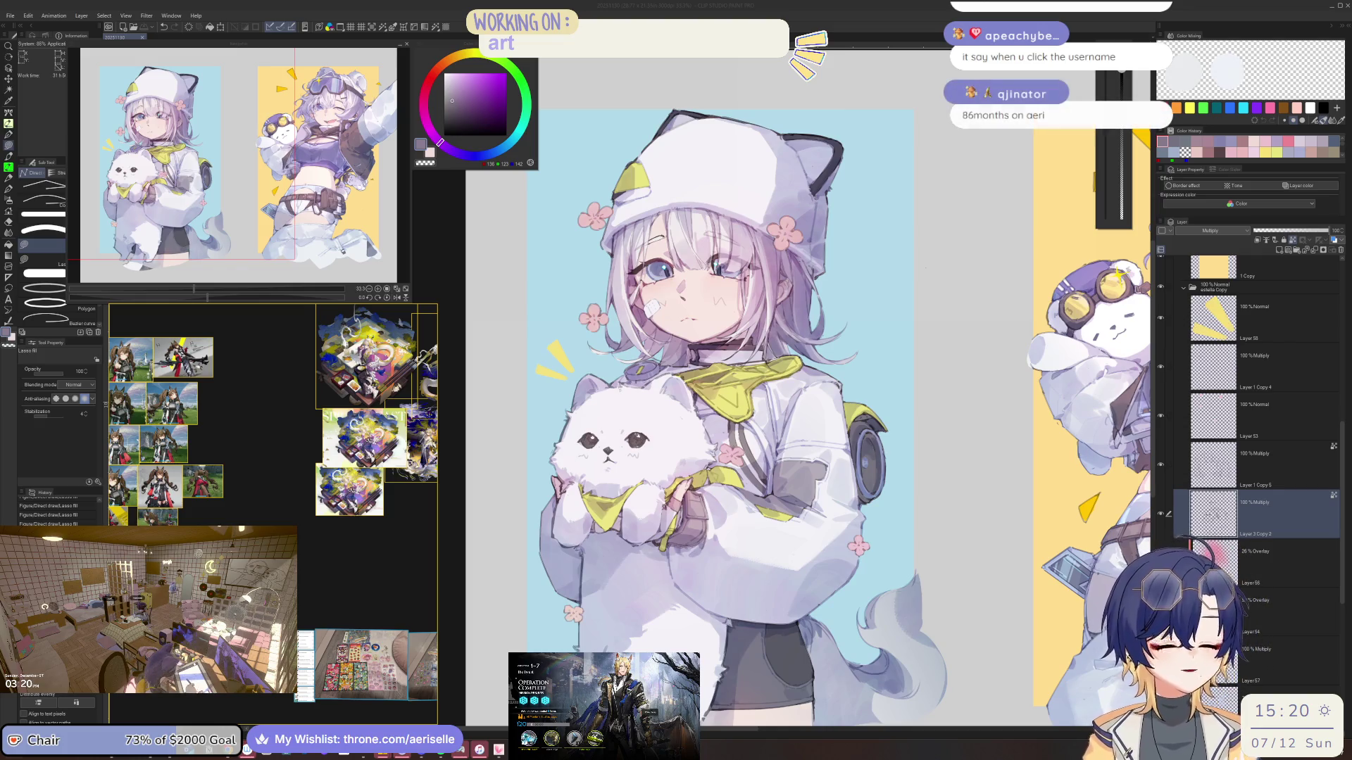
# Work out 86 ÷ 12 on the calculator, then close it
pyautogui.press('XF86Calculator')
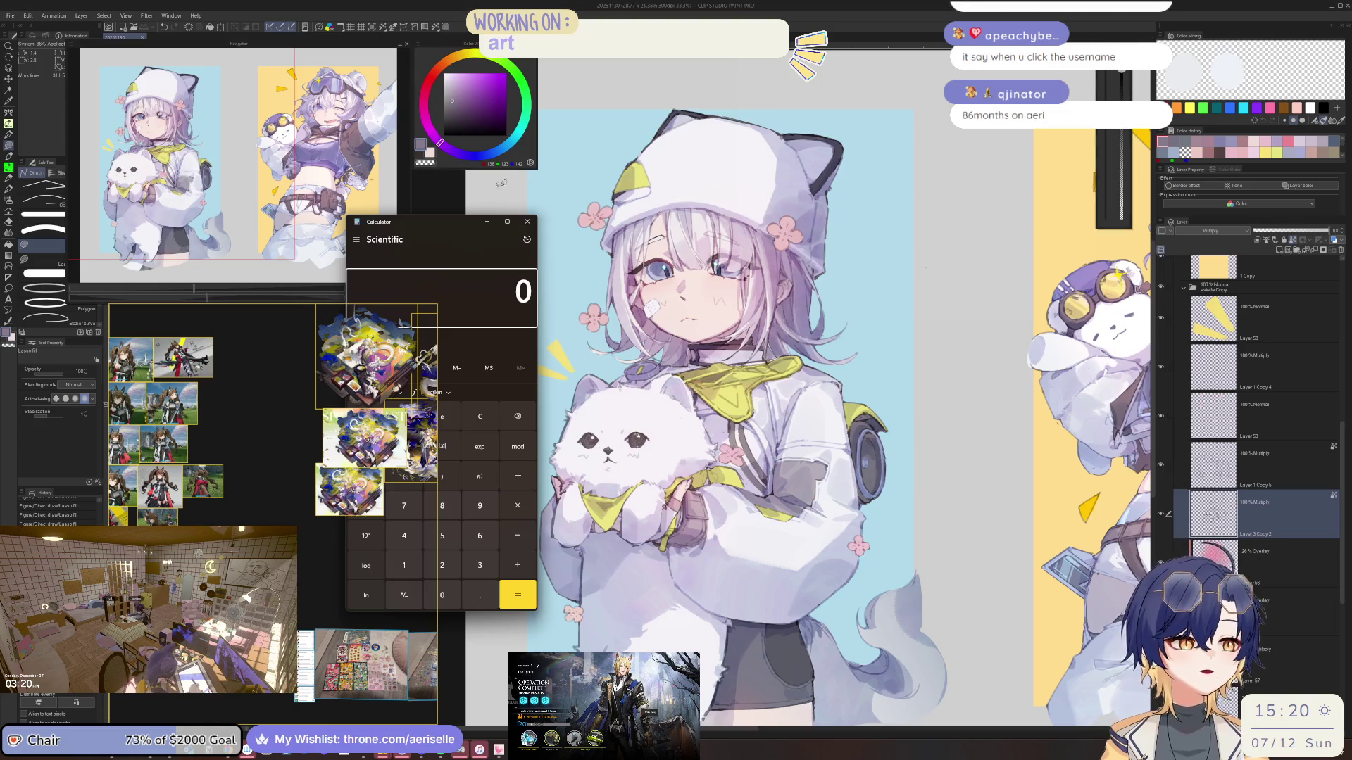
pyautogui.write('86/12')
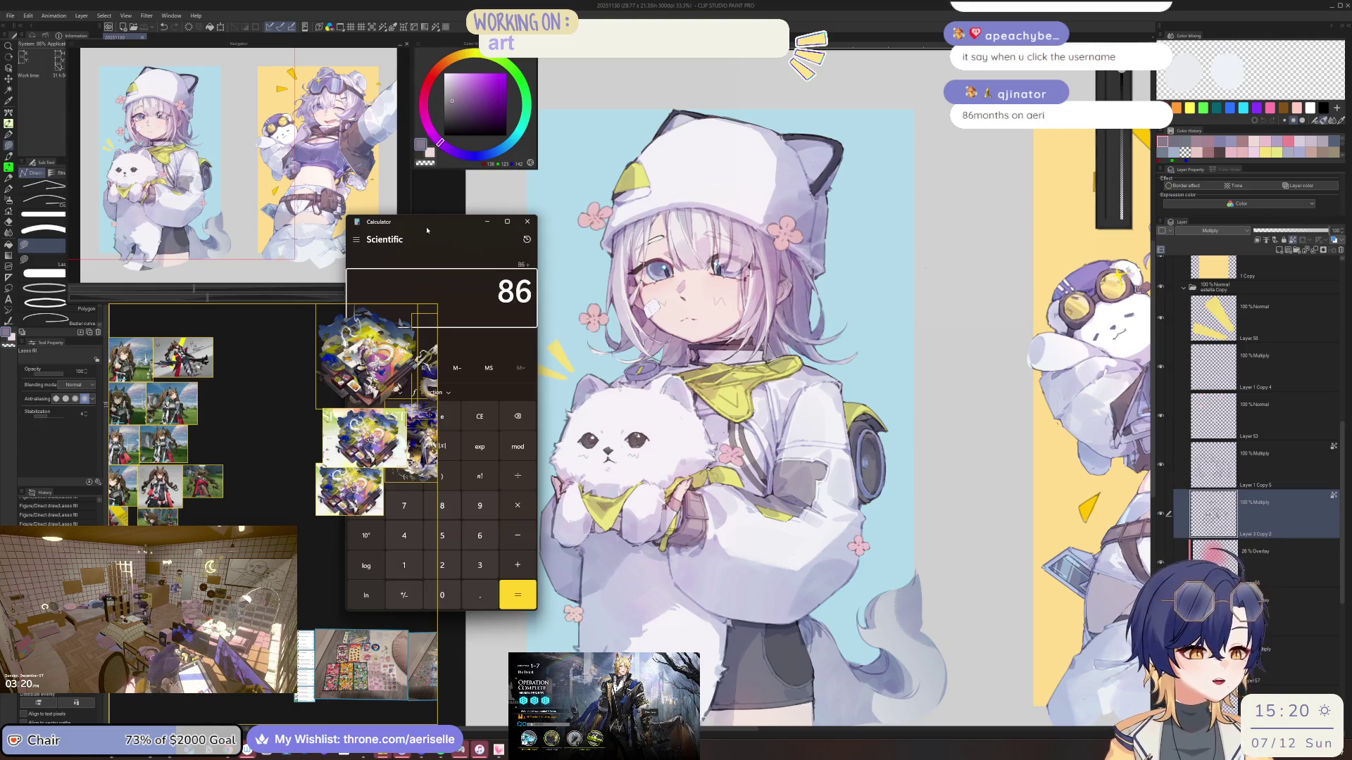
pyautogui.press('Return')
pyautogui.click(527, 222)
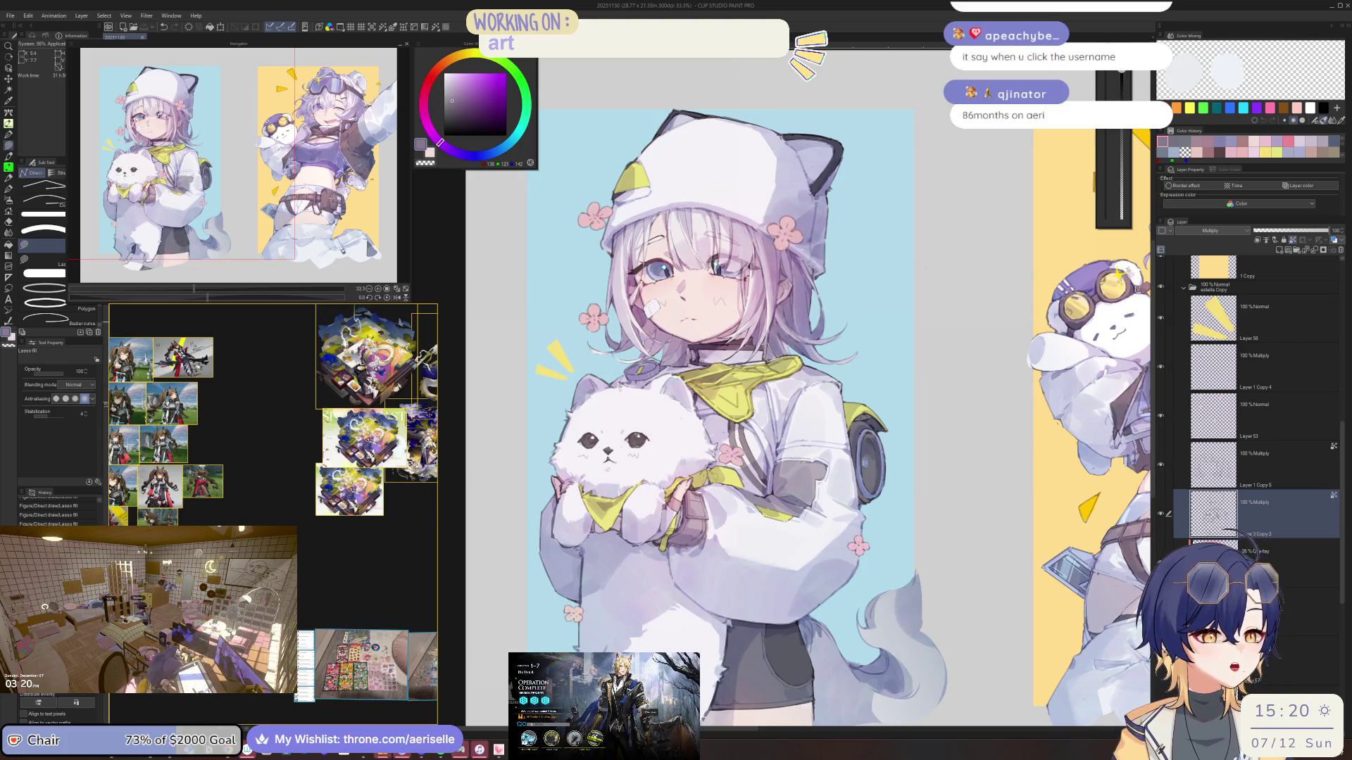
# With the Eraser active, zoom in on the dog, jacket and shorts, then review the whole character
pyautogui.scroll(2, 634, 625)
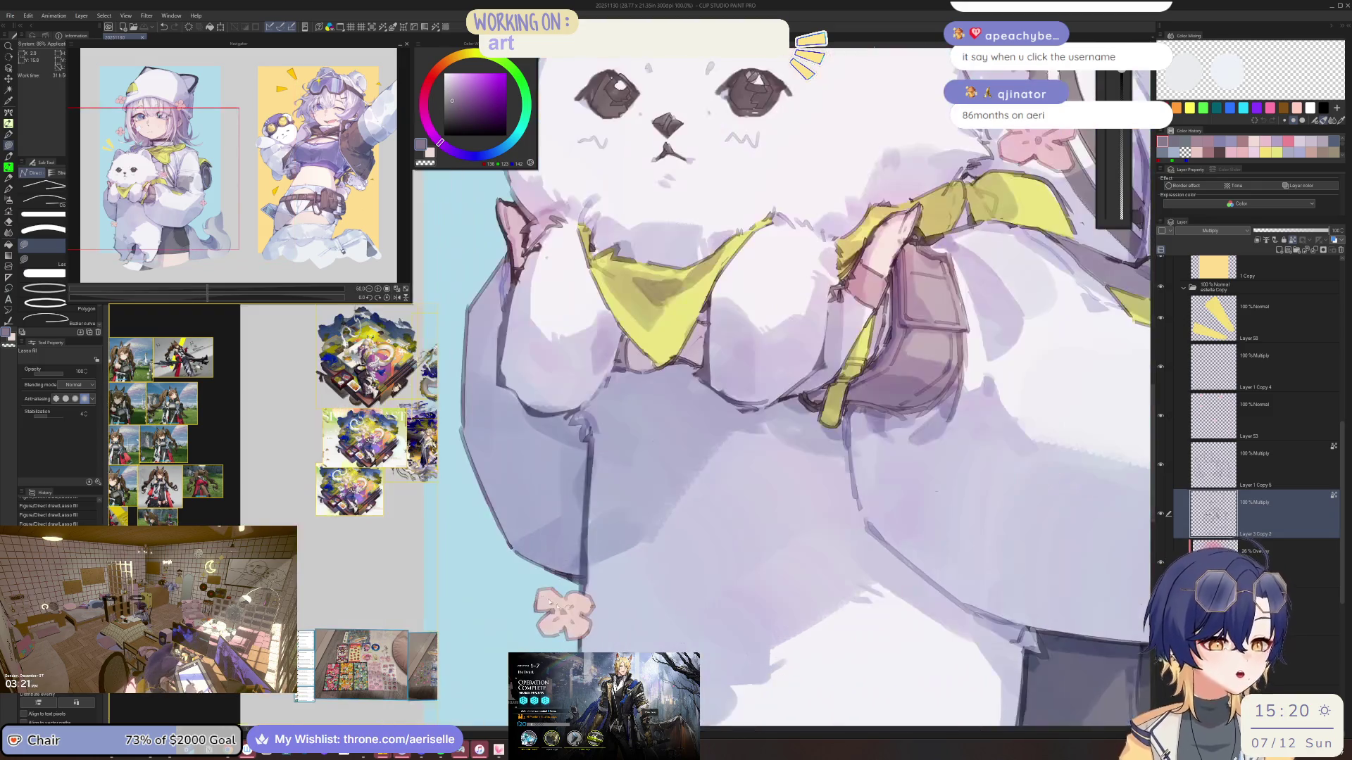
pyautogui.scroll(2, 704, 564)
pyautogui.moveTo(745, 515); pyautogui.dragTo(921, 409)
pyautogui.press('e')
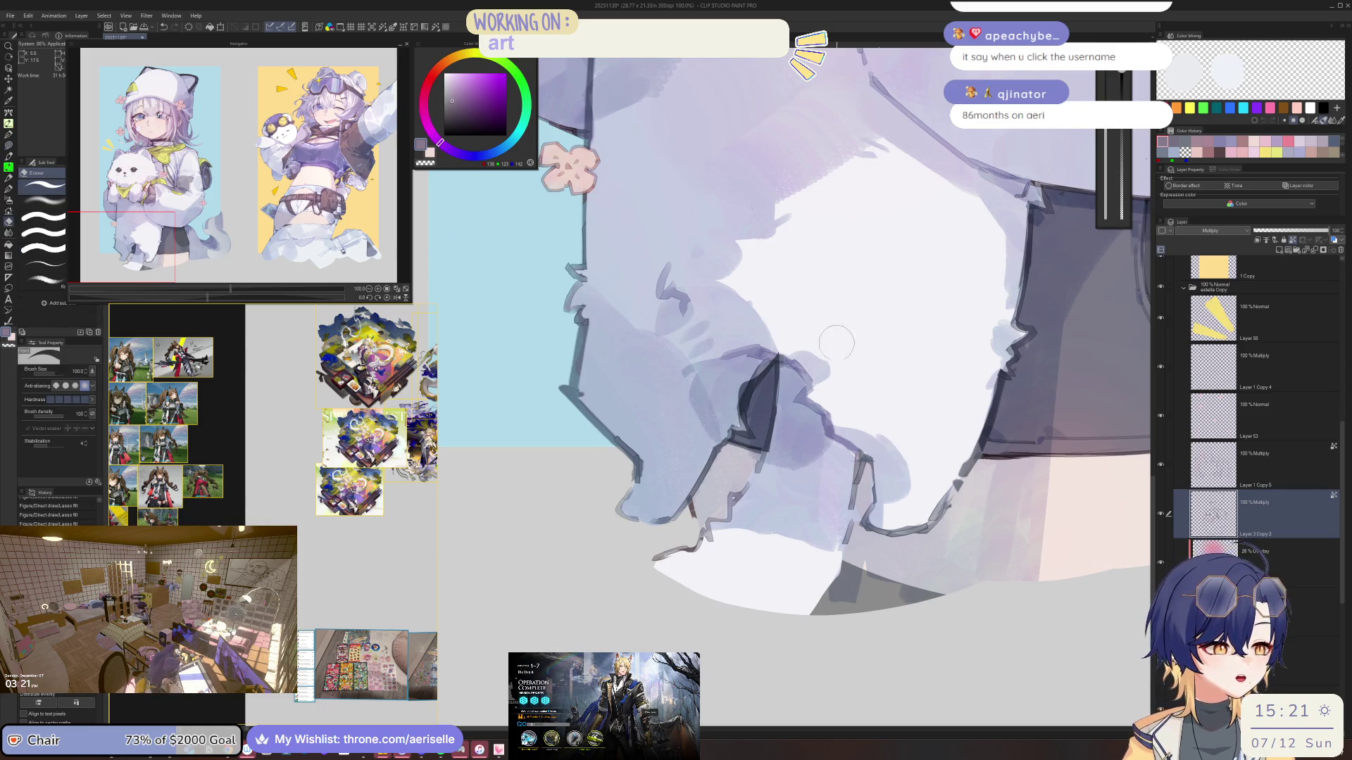
pyautogui.moveTo(837, 373); pyautogui.dragTo(780, 404)
pyautogui.press('[')
pyautogui.press('[')
pyautogui.press('[')
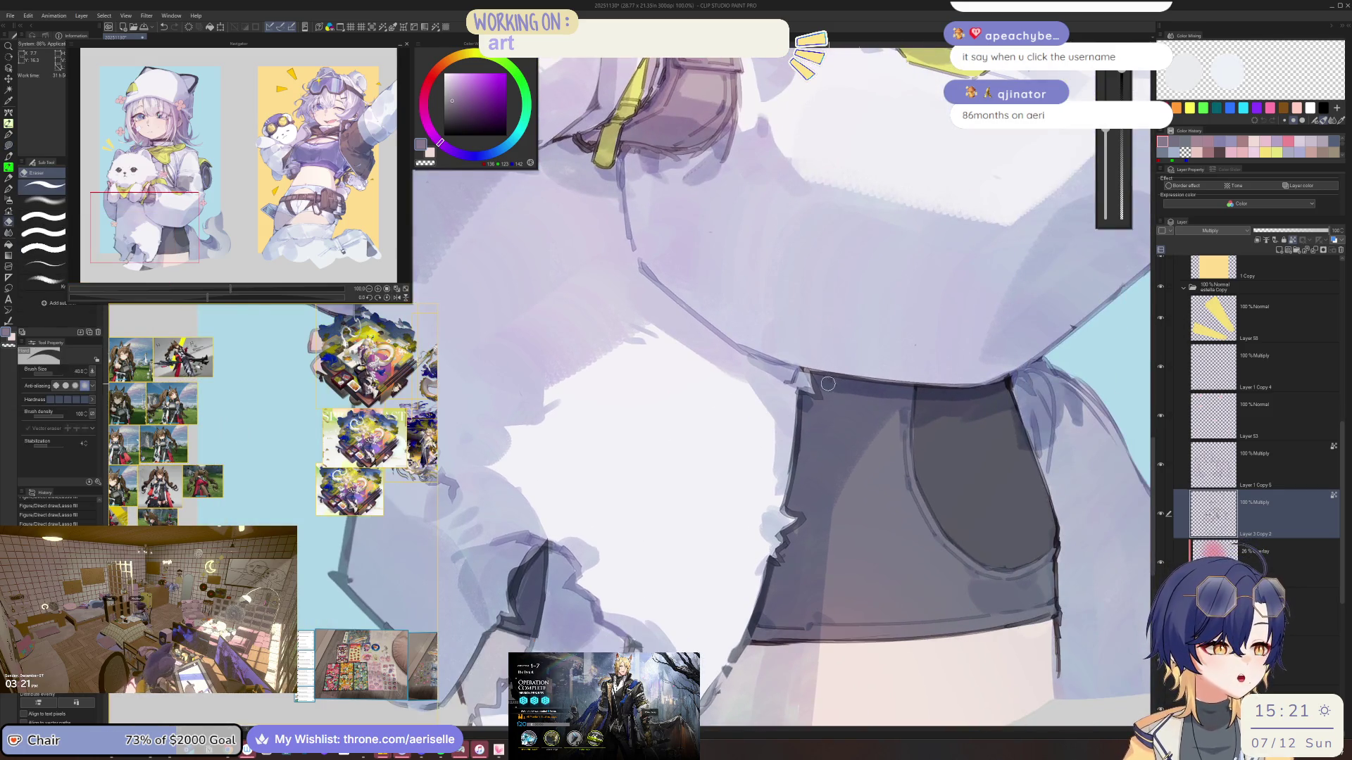
pyautogui.scroll(-3, 830, 384)
pyautogui.scroll(5, 880, 377)
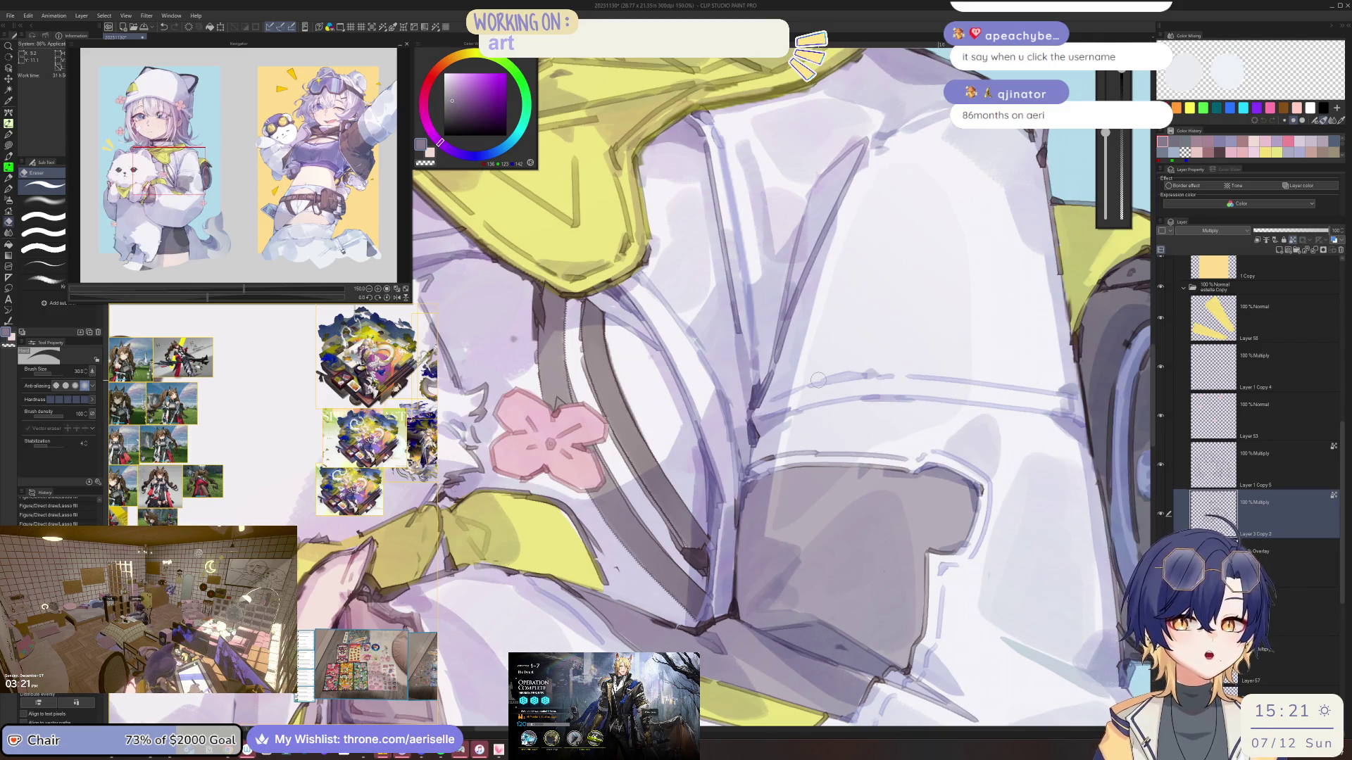
pyautogui.scroll(-3, 790, 394)
pyautogui.scroll(3, 787, 336)
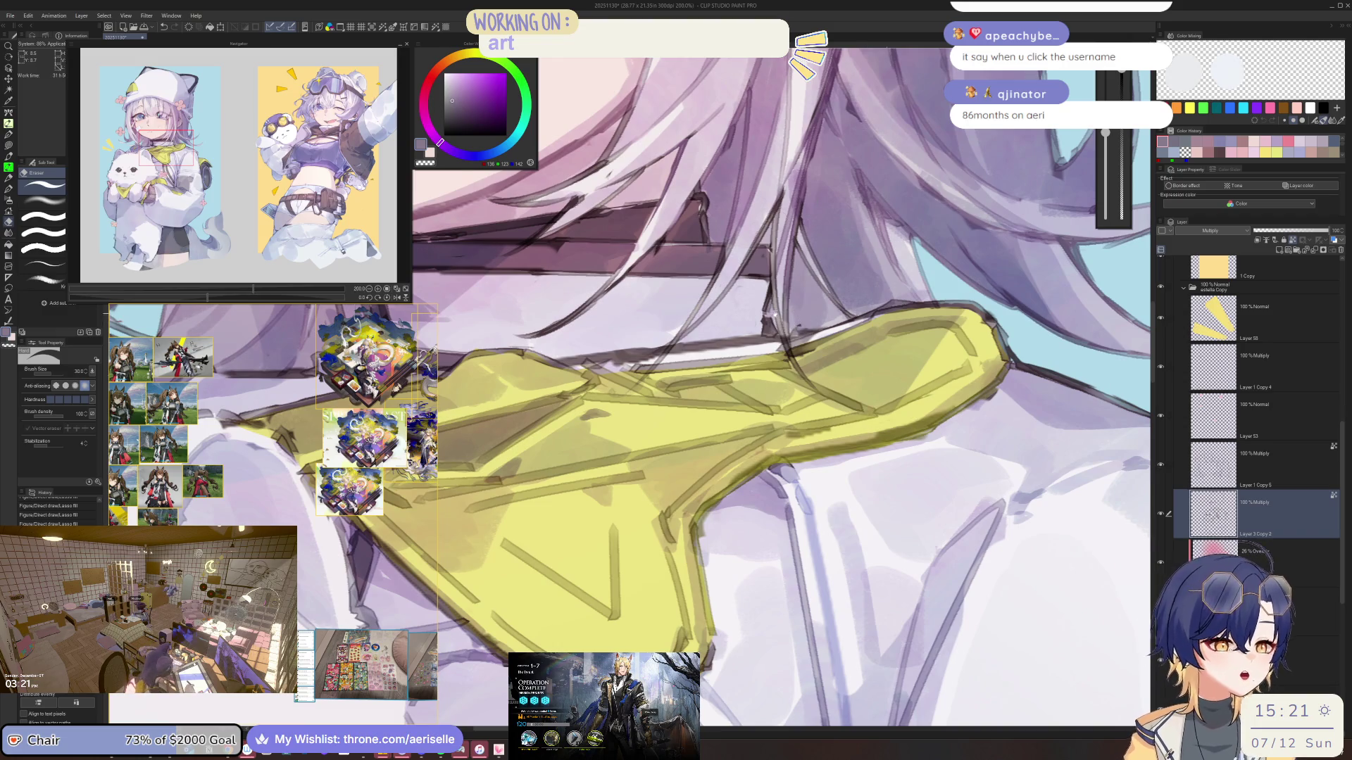
# Pan over the yellow collar, chin and hair, then zoom out to show both illustrations side by side
pyautogui.moveTo(773, 315); pyautogui.dragTo(809, 399)
pyautogui.moveTo(613, 367); pyautogui.dragTo(704, 320)
pyautogui.moveTo(695, 449)
pyautogui.mouseDown()
pyautogui.moveTo(829, 396)
pyautogui.moveTo(843, 361)
pyautogui.mouseUp()
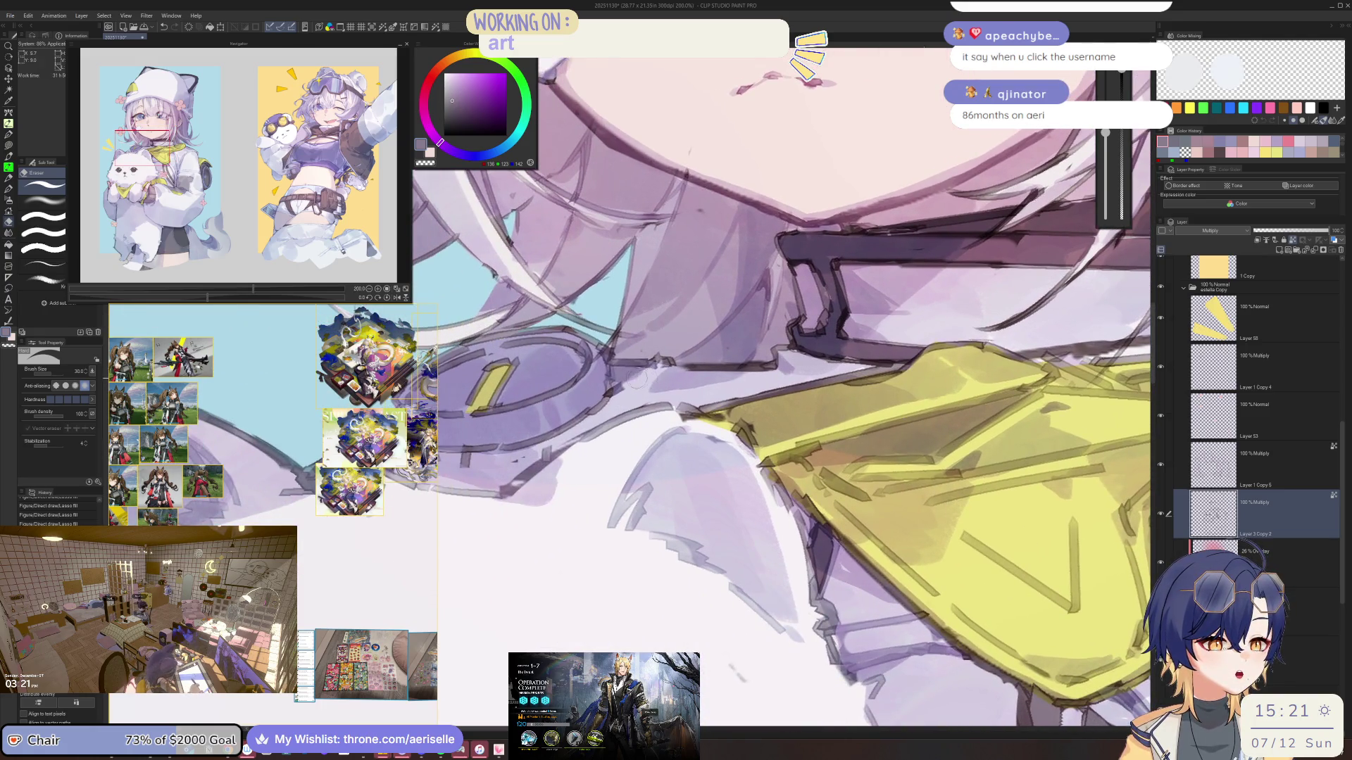
pyautogui.scroll(-5, 638, 381)
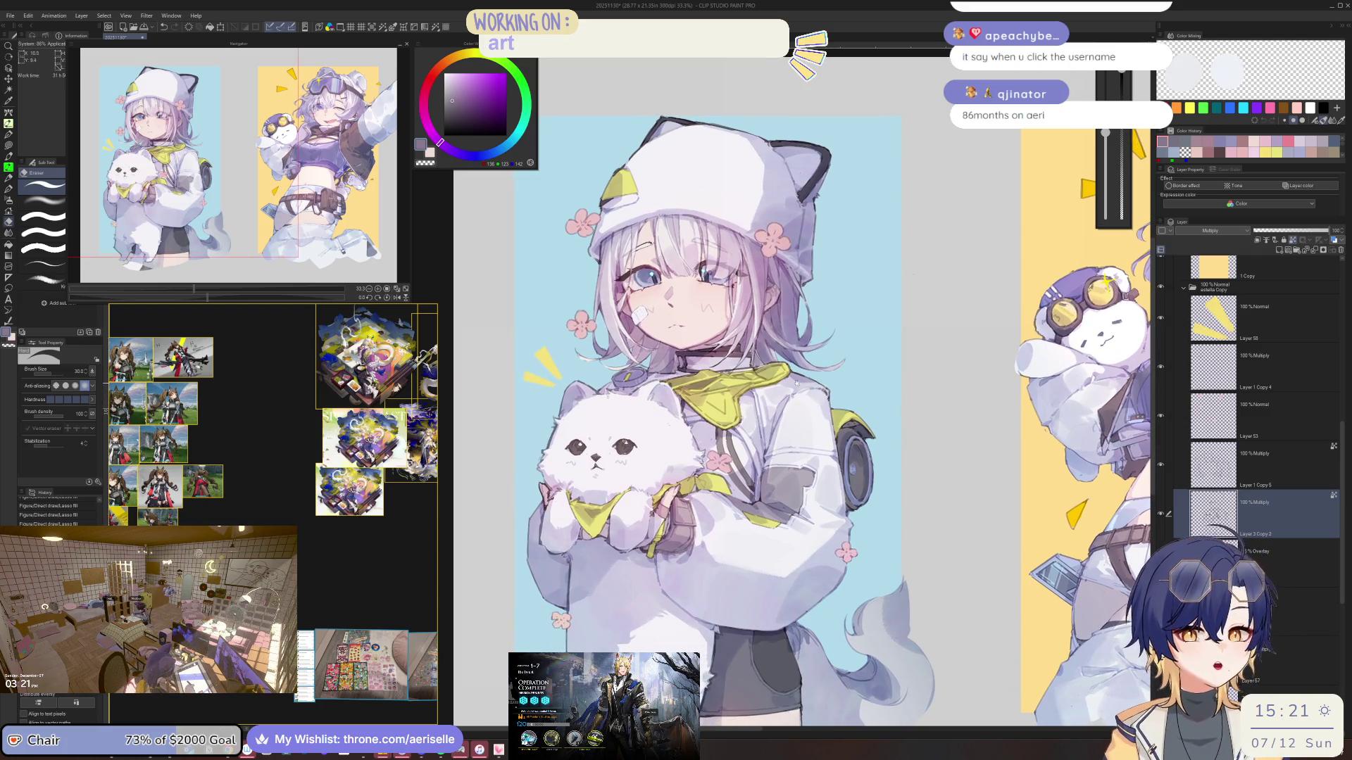
pyautogui.scroll(1, 809, 290)
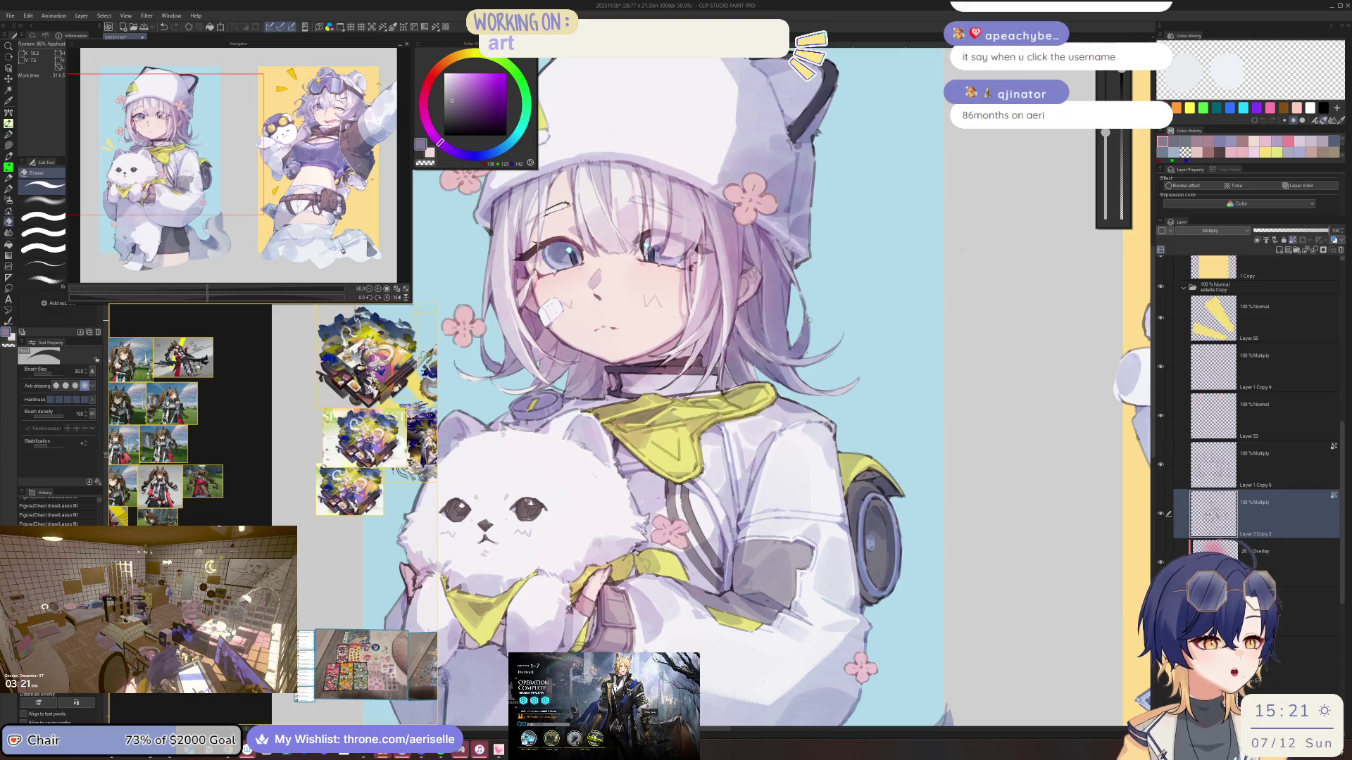
pyautogui.scroll(-2, 809, 320)
pyautogui.moveTo(809, 320); pyautogui.dragTo(1087, 334)
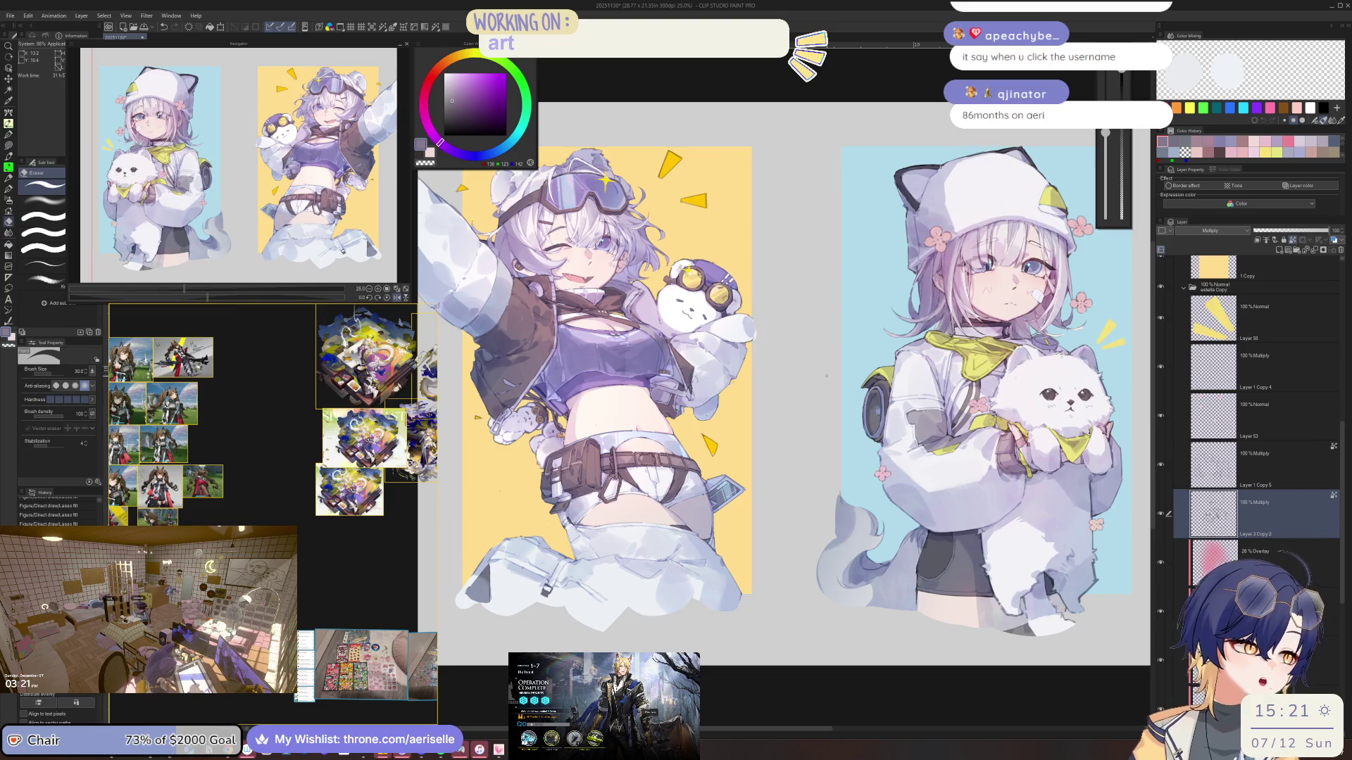
# Pick the layer under the face and switch to a slightly larger brush in a rotated view
pyautogui.press('h')
pyautogui.scroll(6, 730, 233)
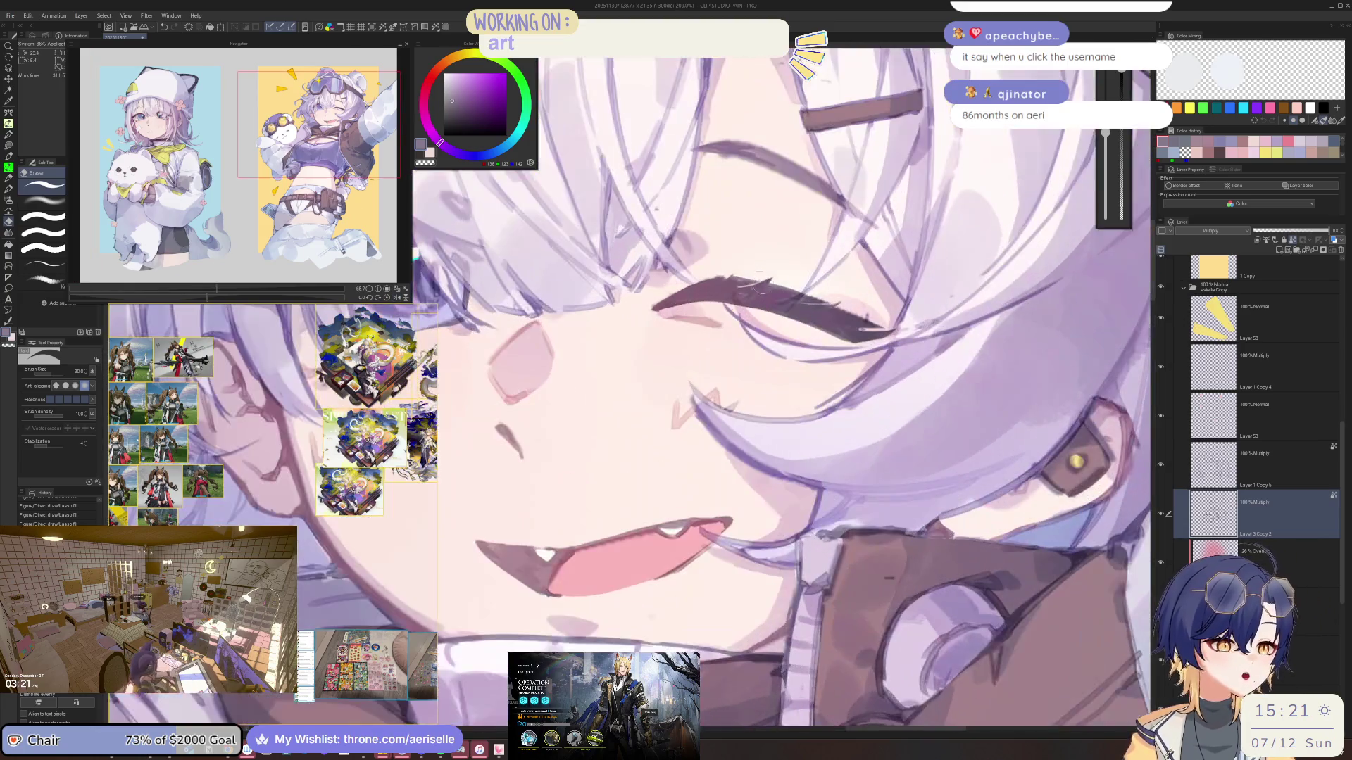
pyautogui.press('o')
pyautogui.press('h')
pyautogui.scroll(-2, 1006, 264)
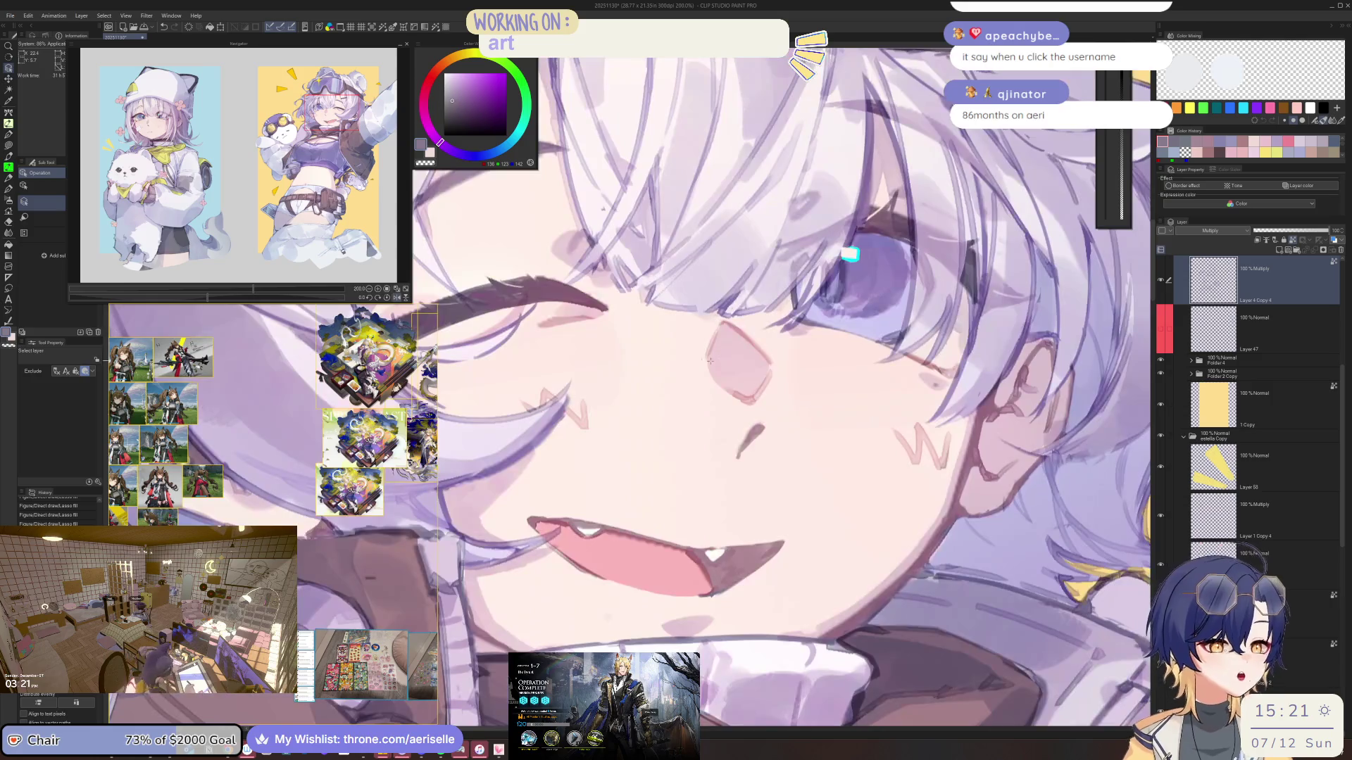
pyautogui.scroll(2, 1005, 264)
pyautogui.press('-')
pyautogui.press('-')
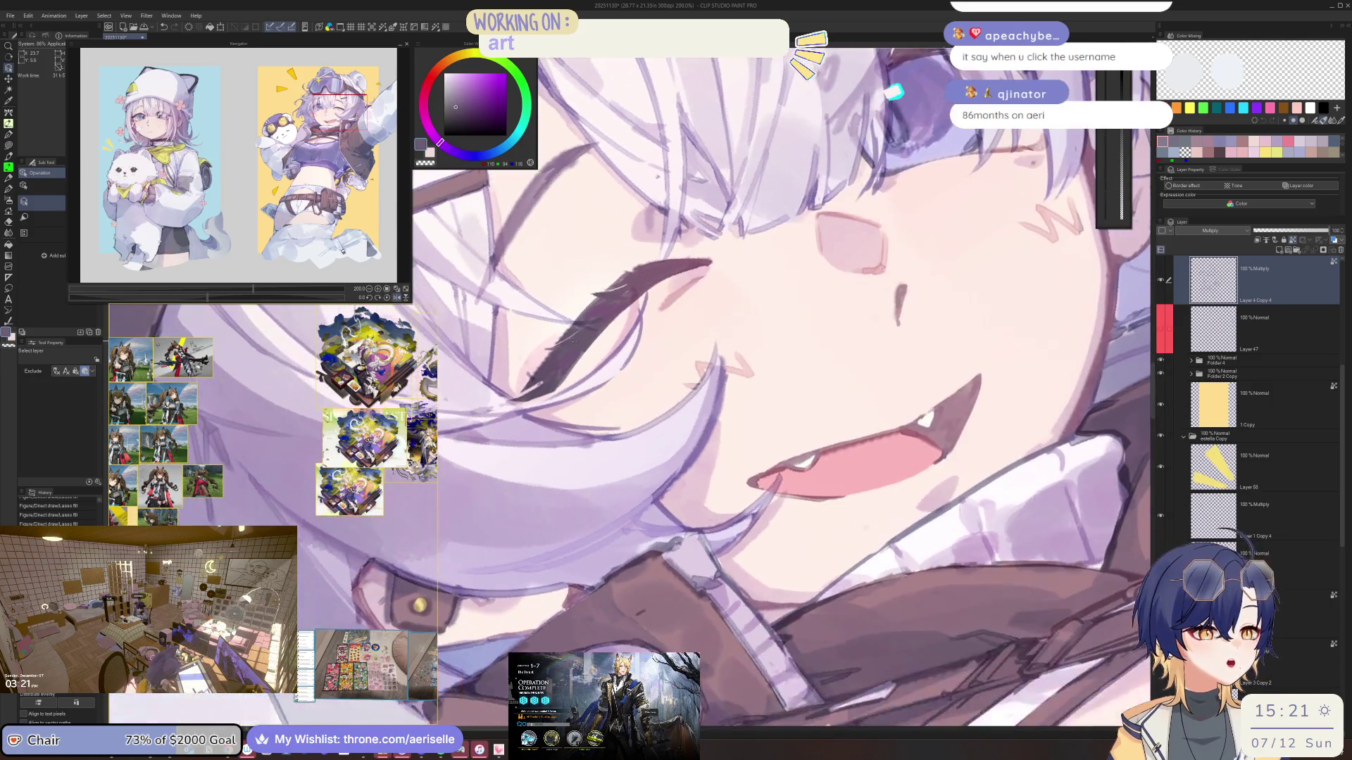
pyautogui.press('b')
pyautogui.press(']')
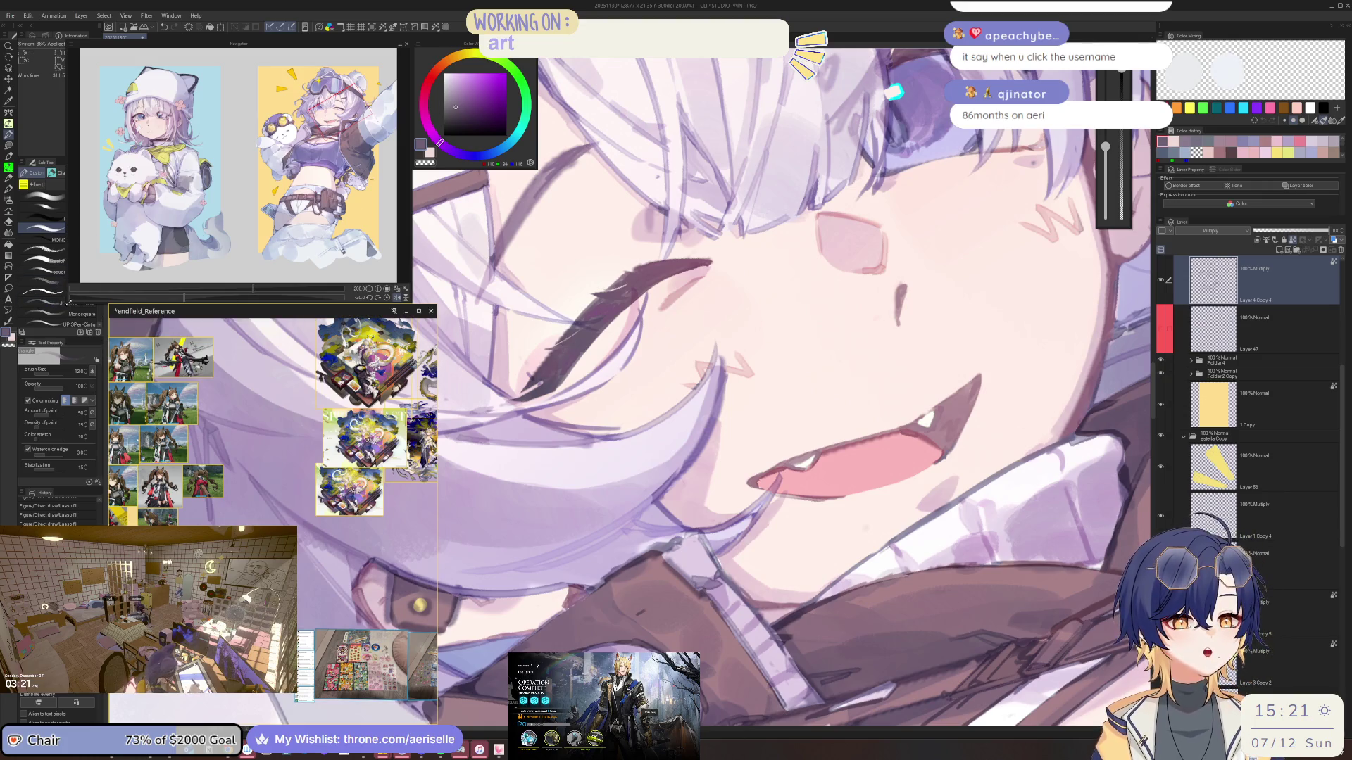
pyautogui.press('-')
pyautogui.press('-')
pyautogui.press('-')
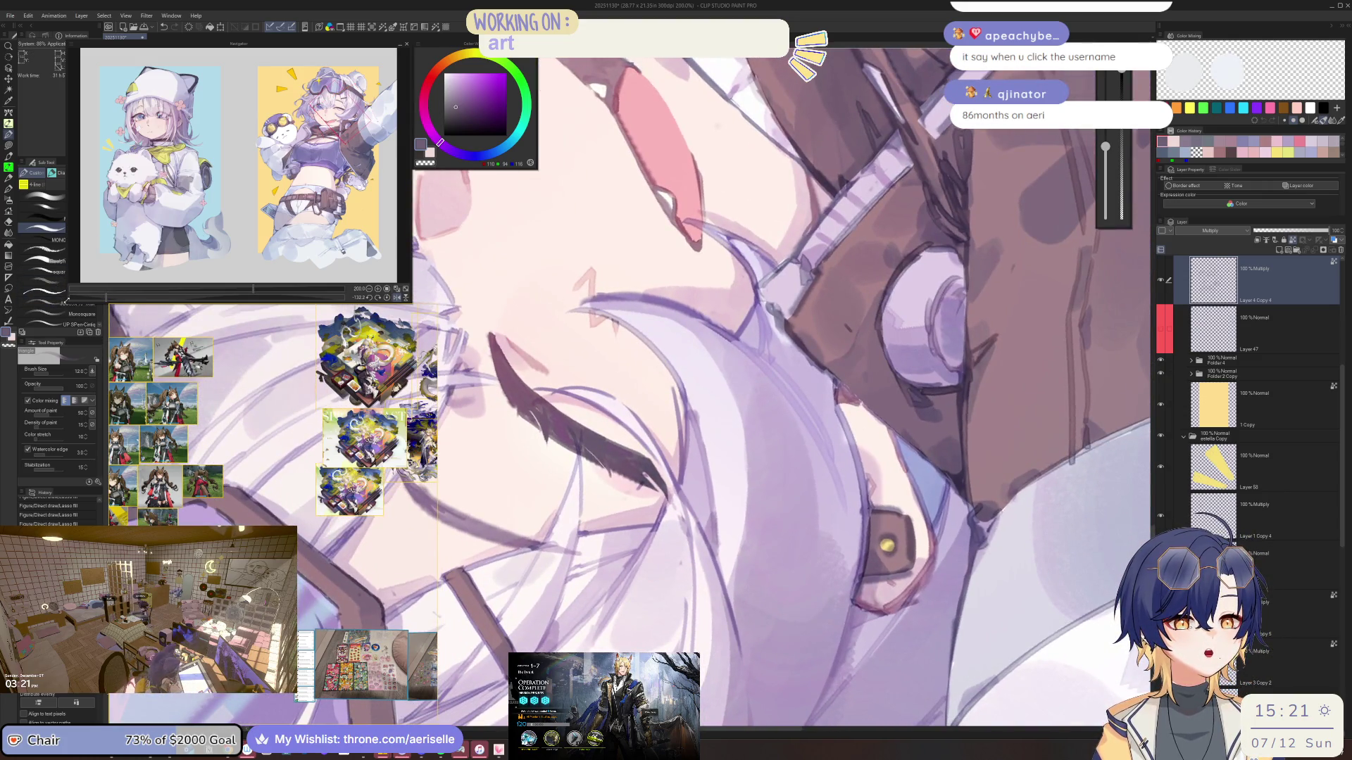
pyautogui.press('-')
pyautogui.press('-')
pyautogui.press('-')
# Switch to another line brush and darken the eyelash line with the dark purple line colour
pyautogui.moveTo(68, 301); pyautogui.dragTo(104, 292)
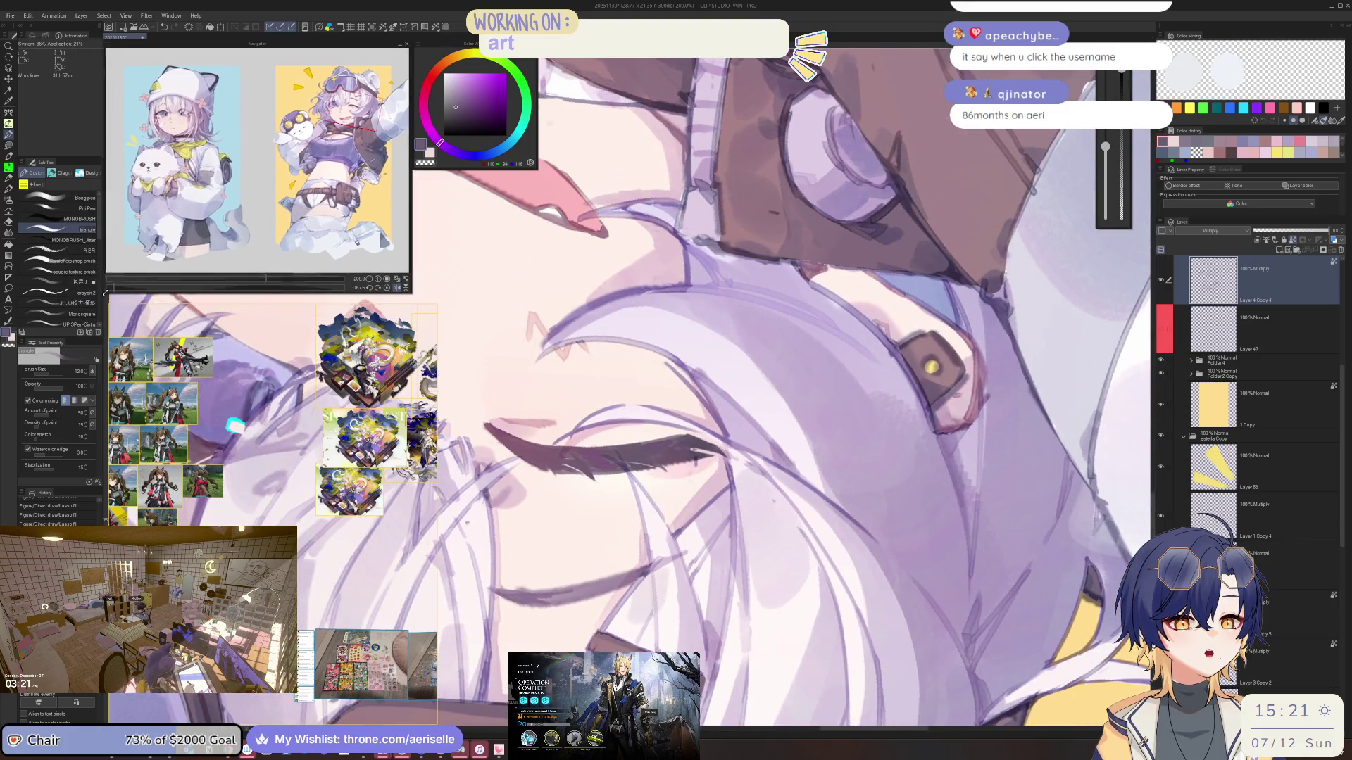
pyautogui.click(67, 240)
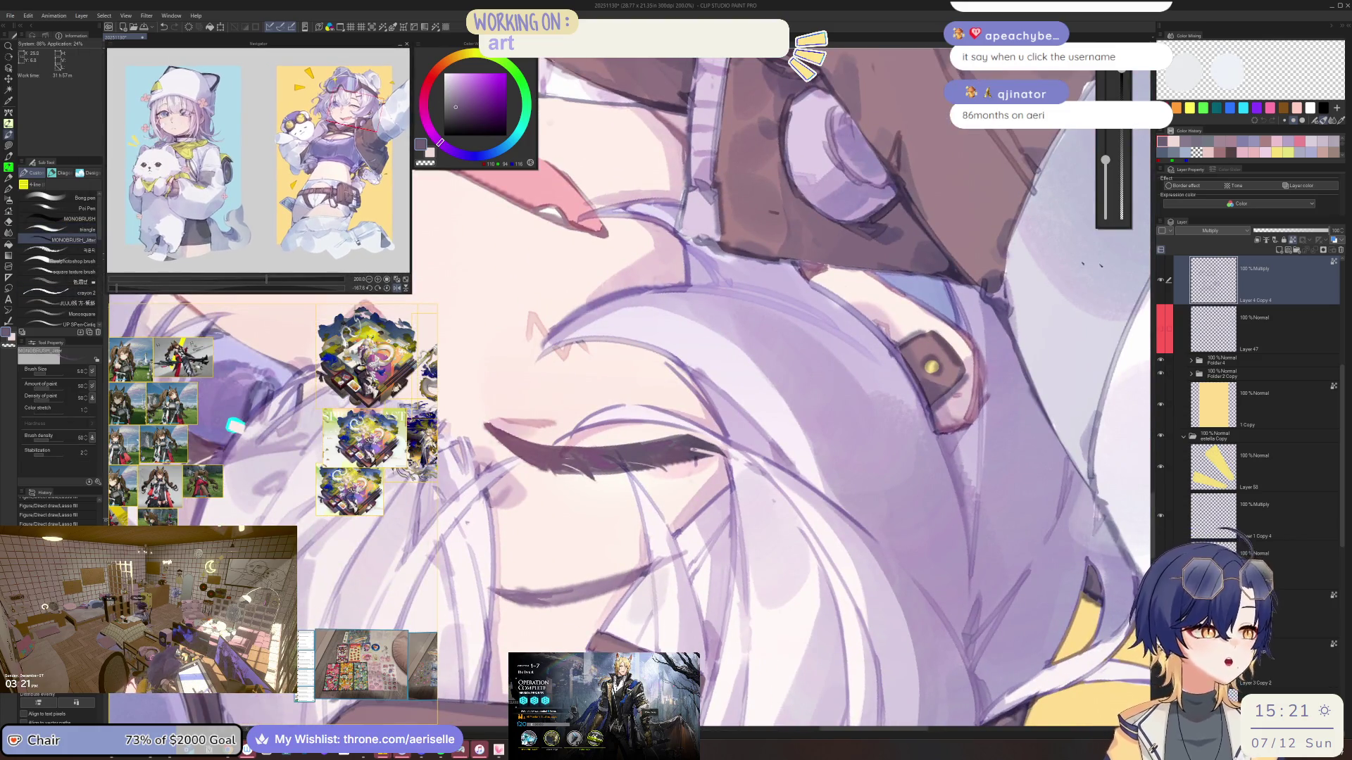
pyautogui.moveTo(234, 425); pyautogui.dragTo(1007, 264)
pyautogui.moveTo(753, 397); pyautogui.dragTo(563, 386)
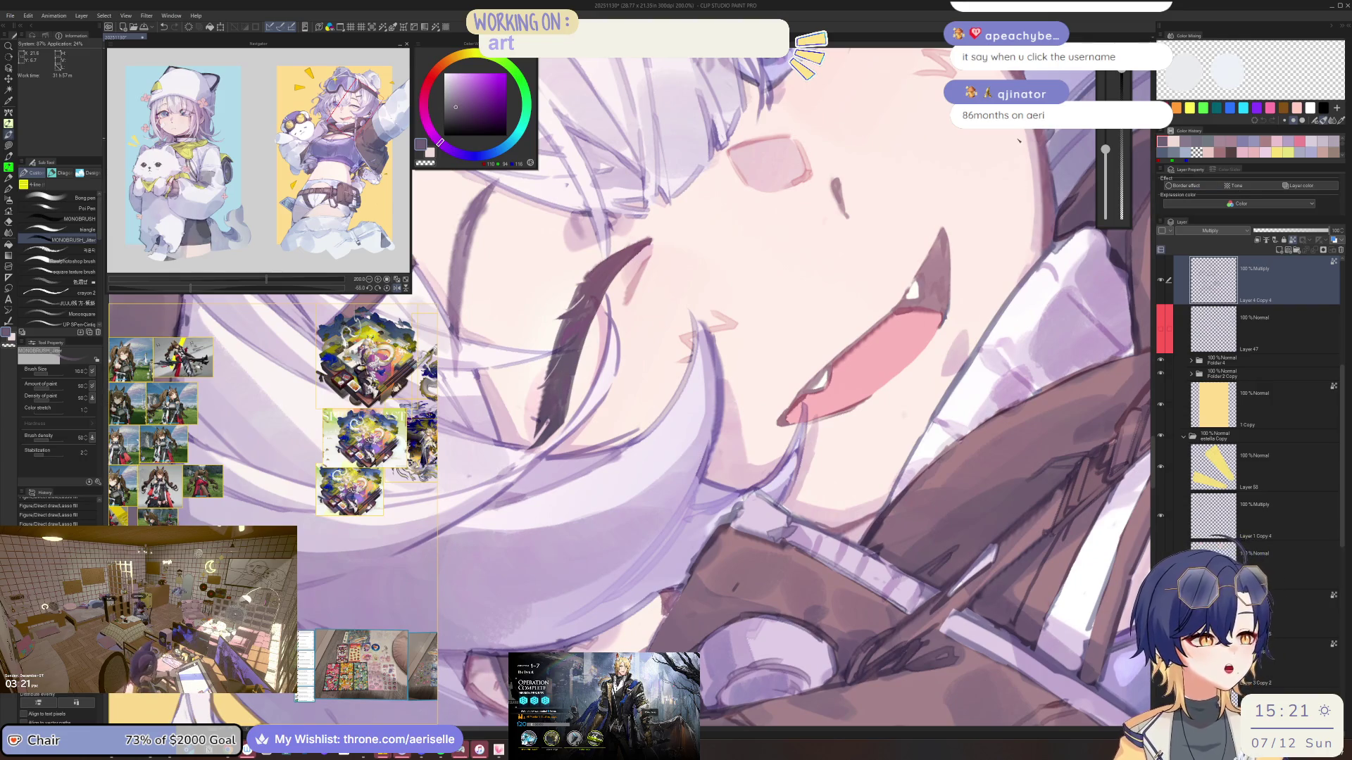
pyautogui.keyDown('alt'); pyautogui.click(565, 382); pyautogui.keyUp('alt')
pyautogui.press(']')
pyautogui.press(']')
pyautogui.press(']')
pyautogui.press(']')
pyautogui.moveTo(567, 367); pyautogui.dragTo(544, 409)
pyautogui.moveTo(577, 353); pyautogui.dragTo(553, 429)
pyautogui.hotkey('ctrl', 'z')
pyautogui.hotkey('ctrl', 'z')
pyautogui.press(']')
pyautogui.press(']')
# Try a gradient fade on a lasso-selected eyelash, undo it, and choose a foreground-to-transparent gradient
pyautogui.hotkey('ctrl', '0')
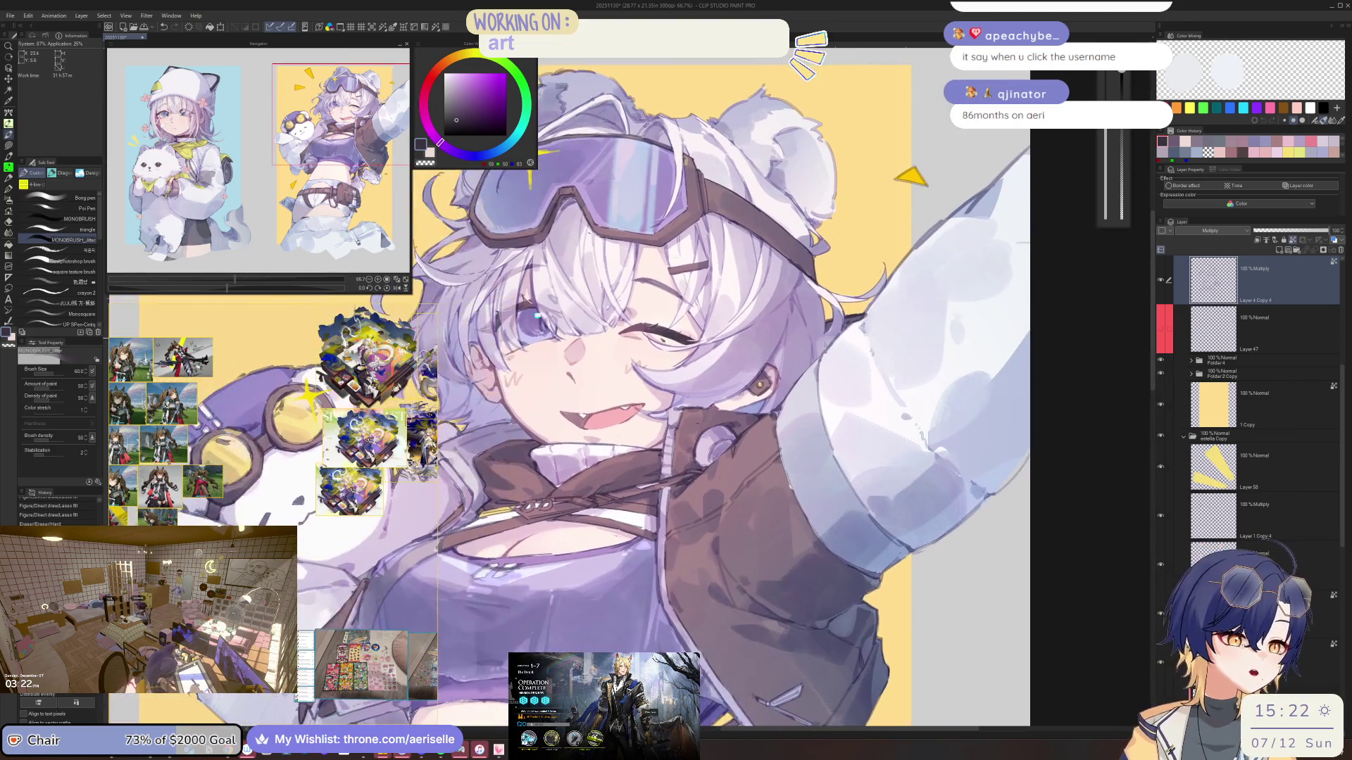
pyautogui.press('h')
pyautogui.press('-')
pyautogui.scroll(5, 599, 281)
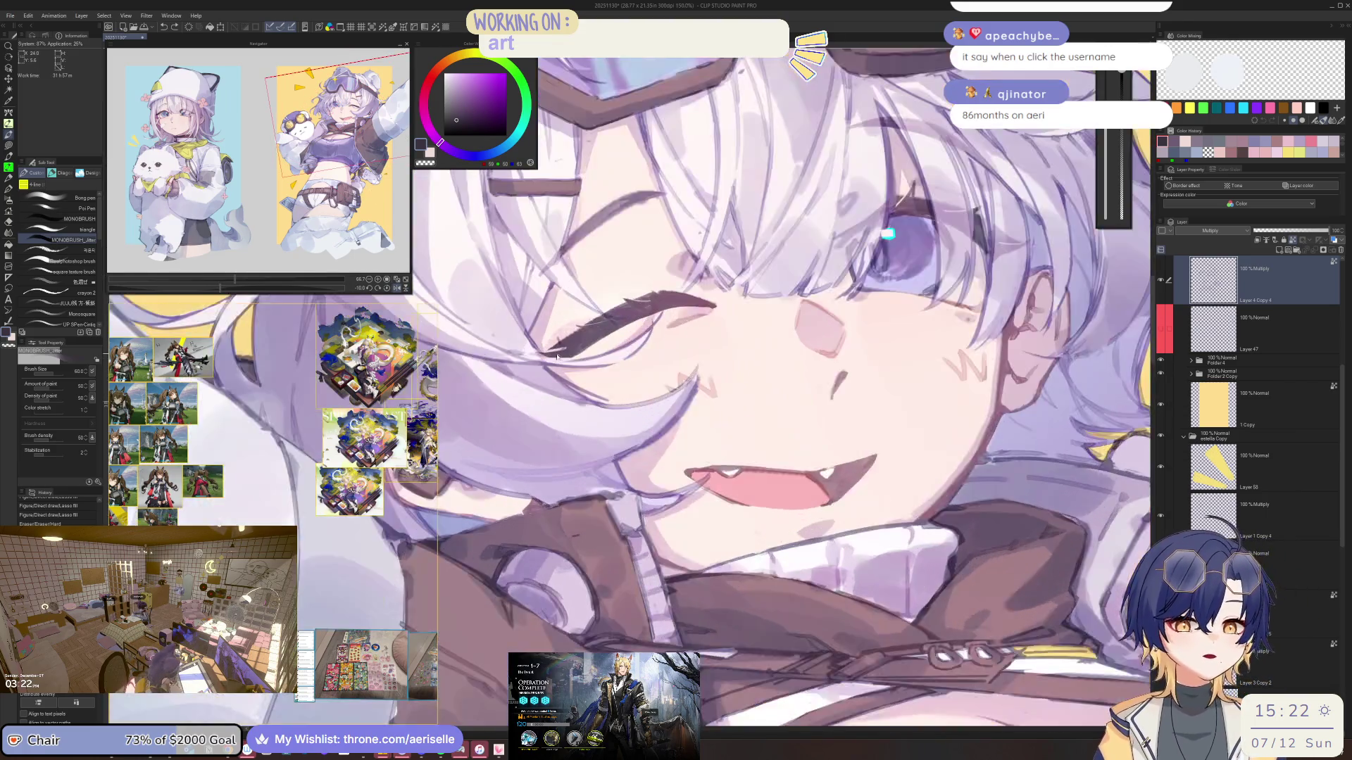
pyautogui.press('m')
pyautogui.moveTo(598, 268)
pyautogui.mouseDown()
pyautogui.moveTo(655, 356)
pyautogui.moveTo(600, 268)
pyautogui.mouseUp()
pyautogui.press('g')
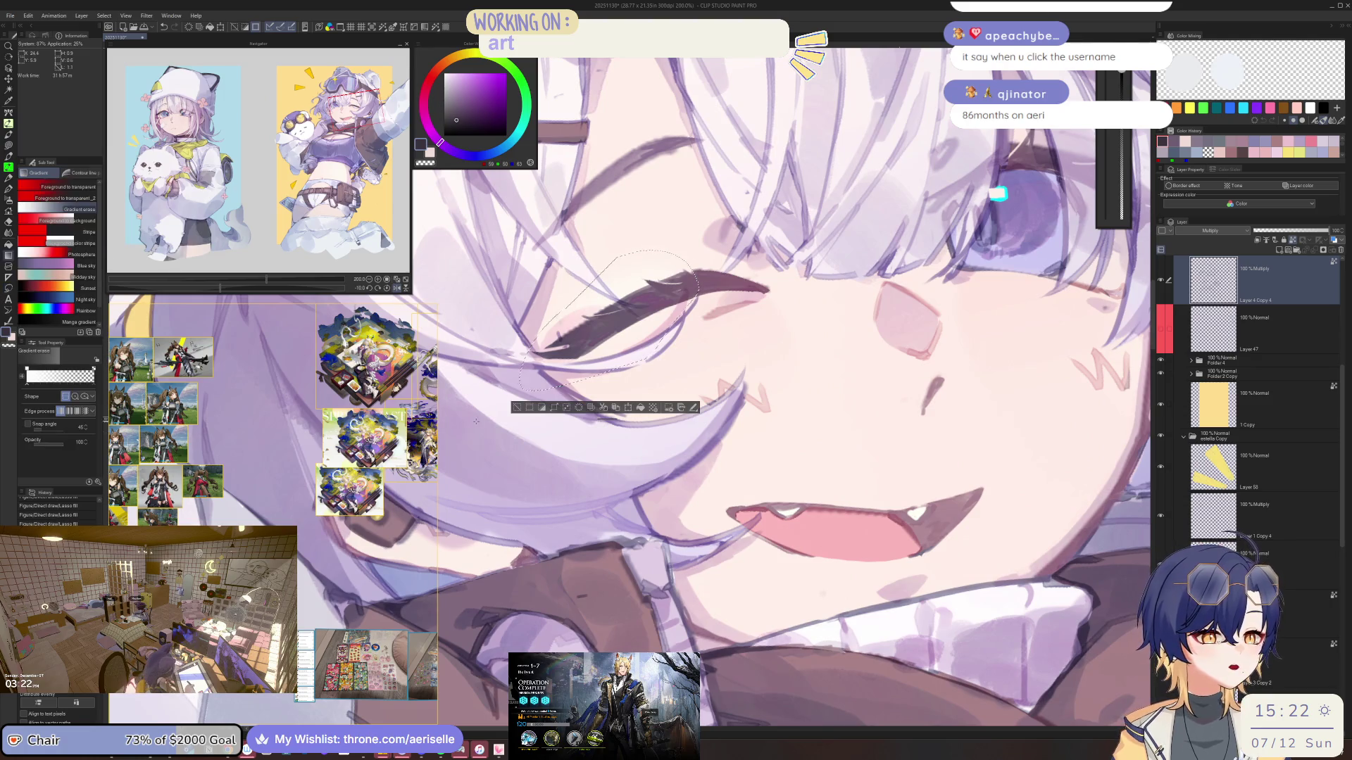
pyautogui.moveTo(561, 310); pyautogui.dragTo(699, 264)
pyautogui.hotkey('ctrl', 'z')
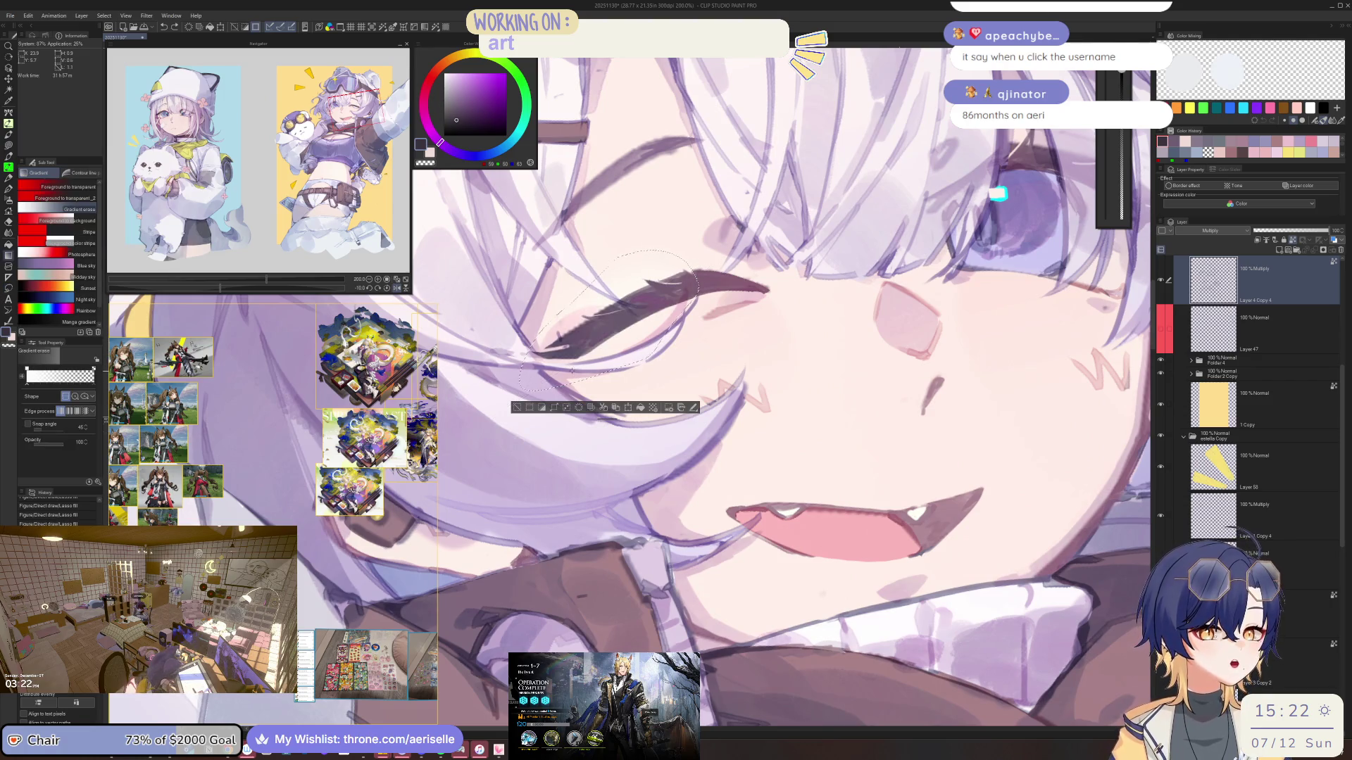
pyautogui.click(62, 187)
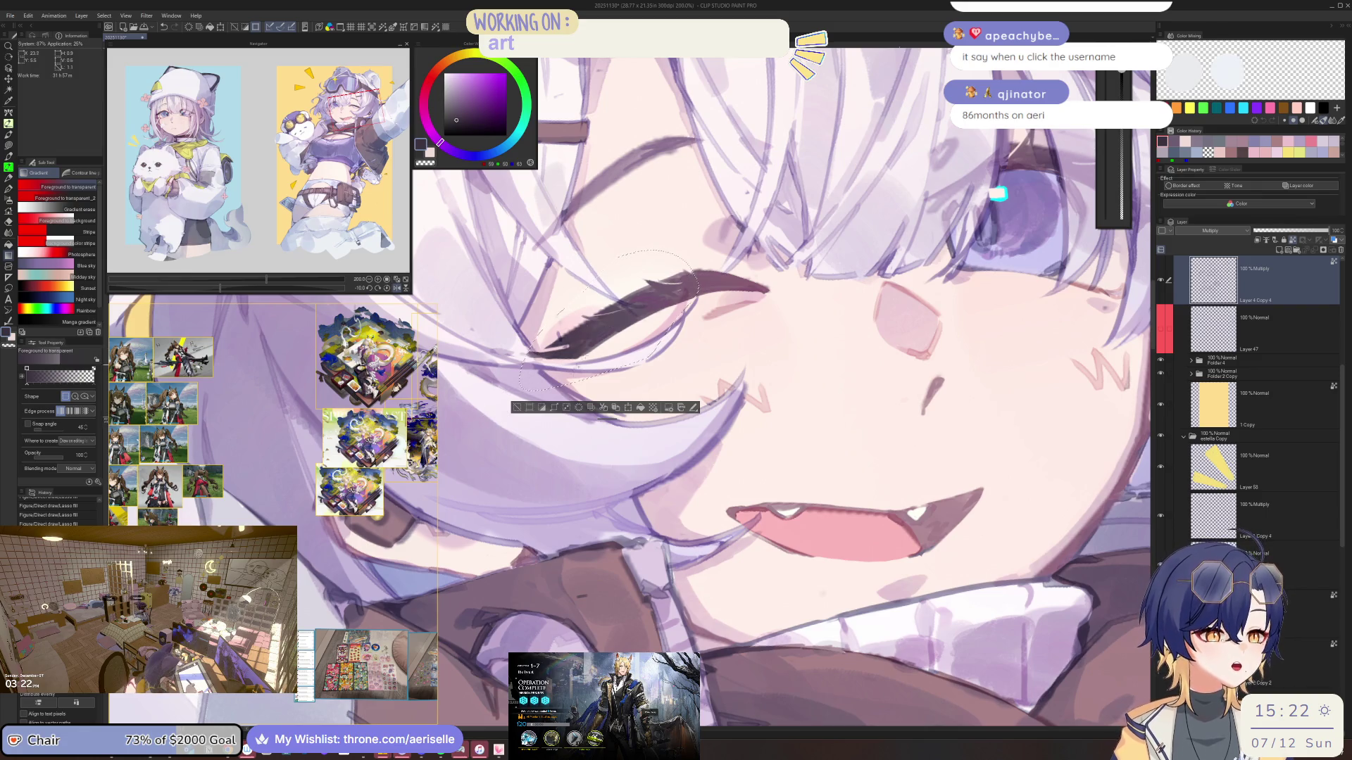
pyautogui.hotkey('ctrl', 'd')
# Lasso-select the area around the dark eyelash in the mirrored view and get the Gradient tool ready
pyautogui.press('h')
pyautogui.scroll(-3, 610, 267)
pyautogui.scroll(5, 532, 351)
pyautogui.press('m')
pyautogui.moveTo(528, 371)
pyautogui.mouseDown()
pyautogui.moveTo(611, 464)
pyautogui.moveTo(539, 370)
pyautogui.moveTo(500, 487)
pyautogui.mouseUp()
pyautogui.press('g')
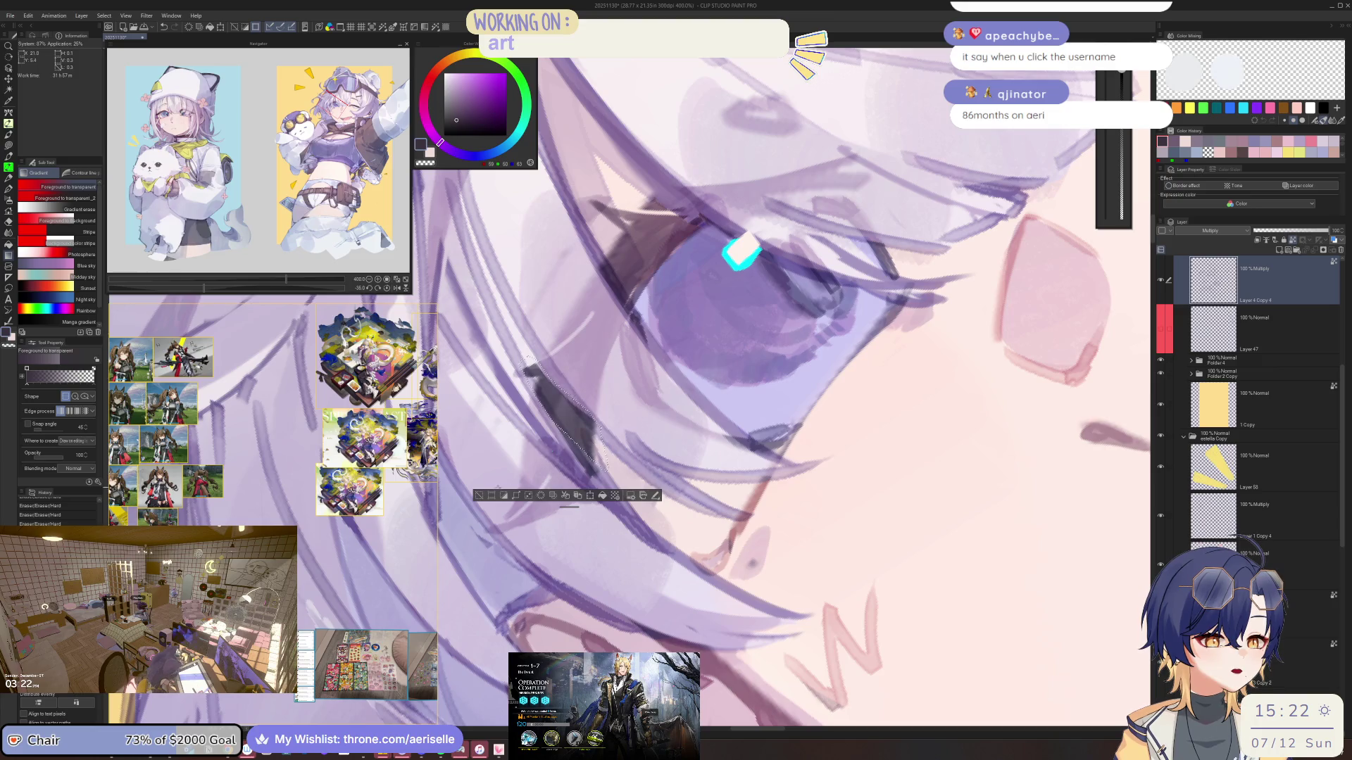
pyautogui.scroll(-10, 477, 496)
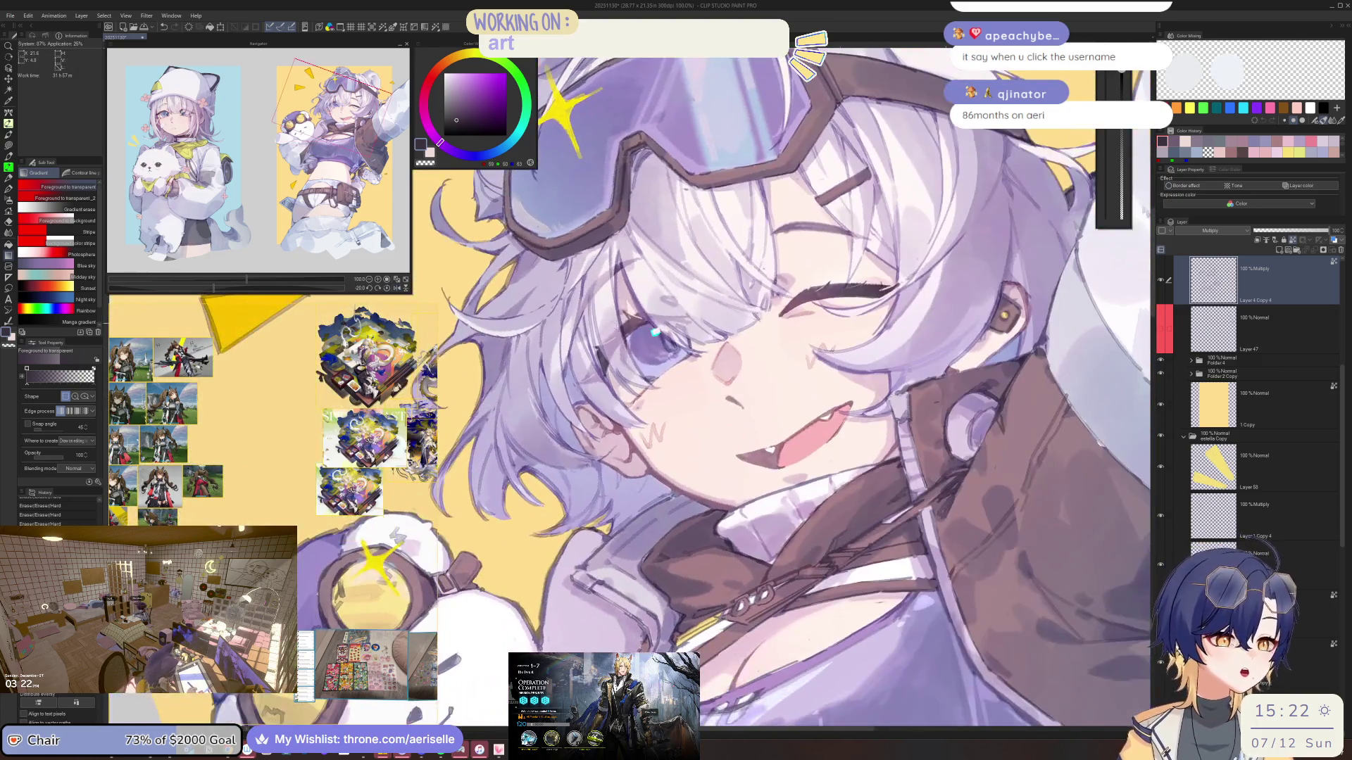
pyautogui.scroll(10, 630, 326)
# Lasso the iris, fill it with a gradient tint, and deselect
pyautogui.press('m')
pyautogui.moveTo(659, 257)
pyautogui.mouseDown()
pyautogui.moveTo(623, 246)
pyautogui.moveTo(597, 327)
pyautogui.moveTo(614, 373)
pyautogui.moveTo(698, 303)
pyautogui.mouseUp()
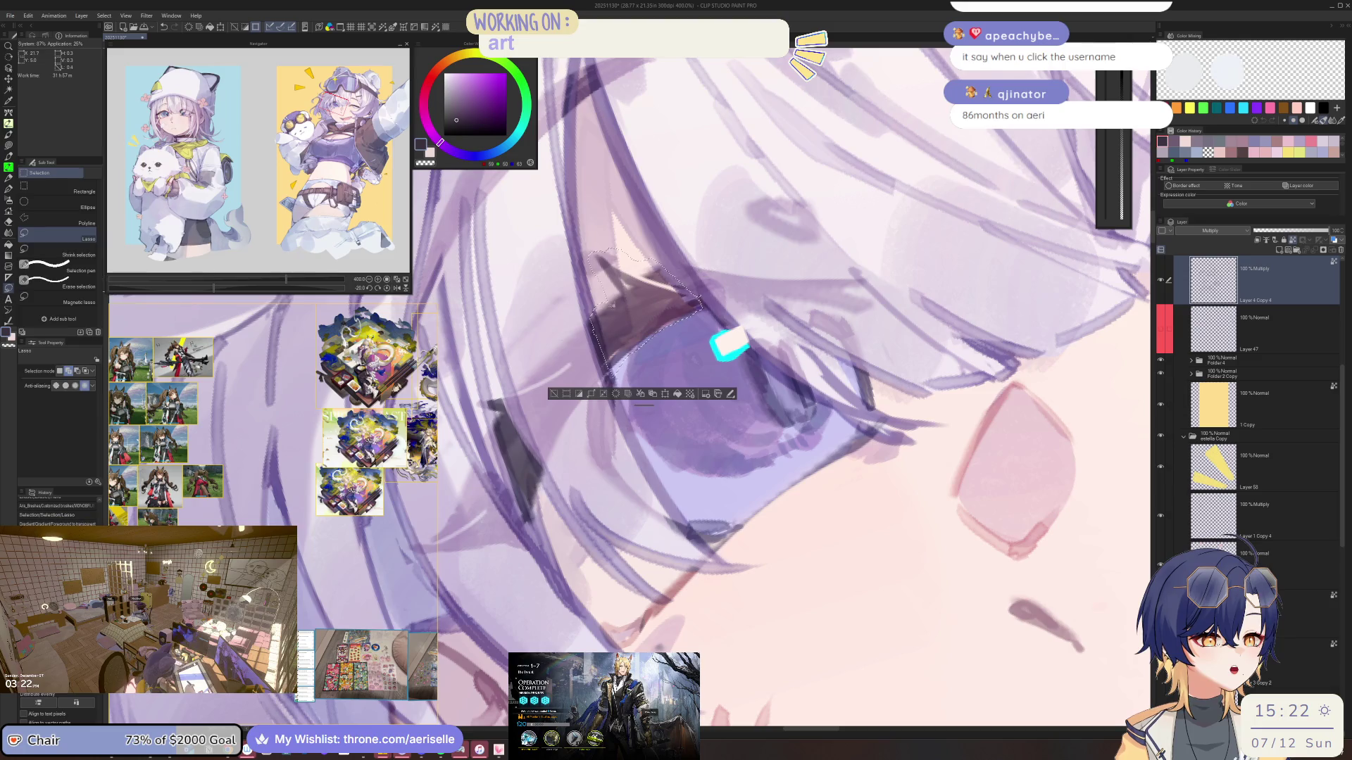
pyautogui.press('g')
pyautogui.moveTo(645, 319); pyautogui.dragTo(552, 400)
pyautogui.hotkey('ctrl', 'd')
pyautogui.scroll(-5, 732, 304)
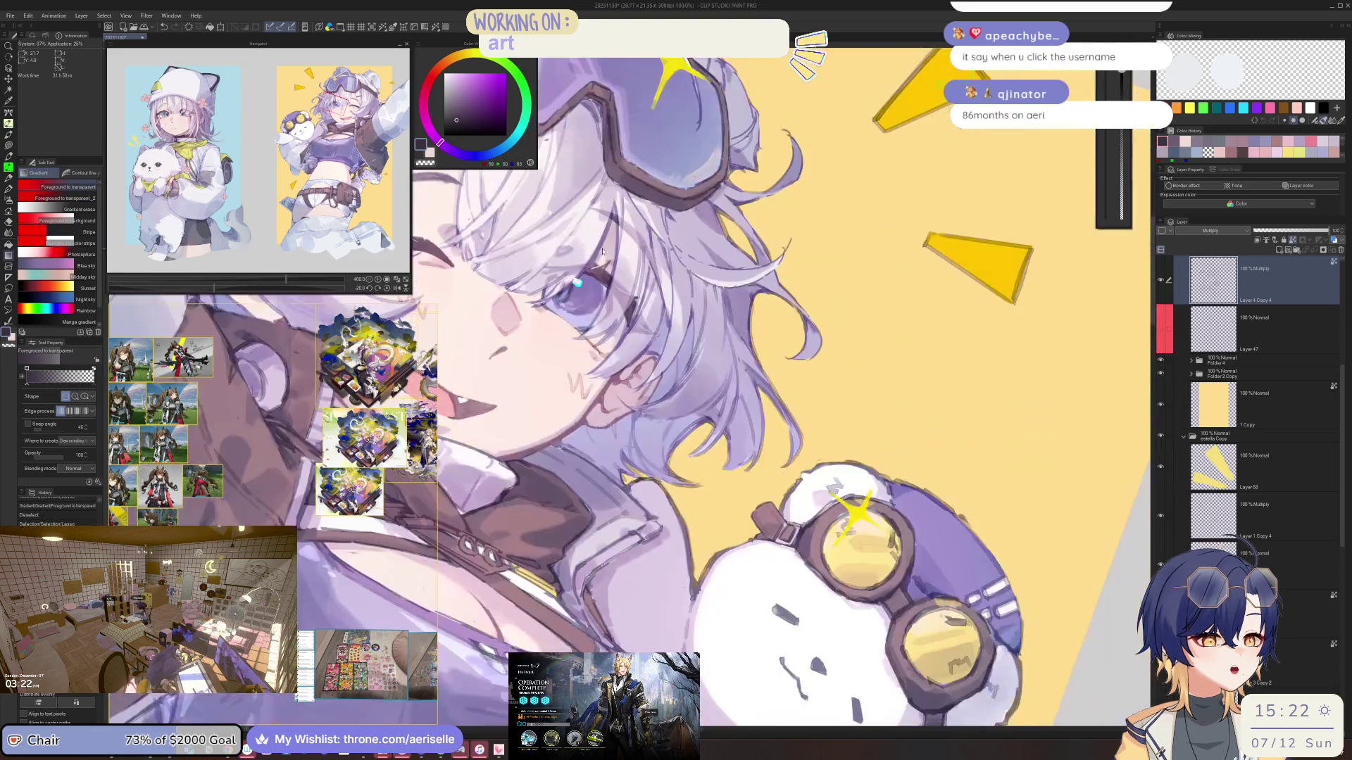
# Save the illustration with Ctrl+S, then straighten and zoom out the canvas view
pyautogui.hotkey('ctrl', 's')
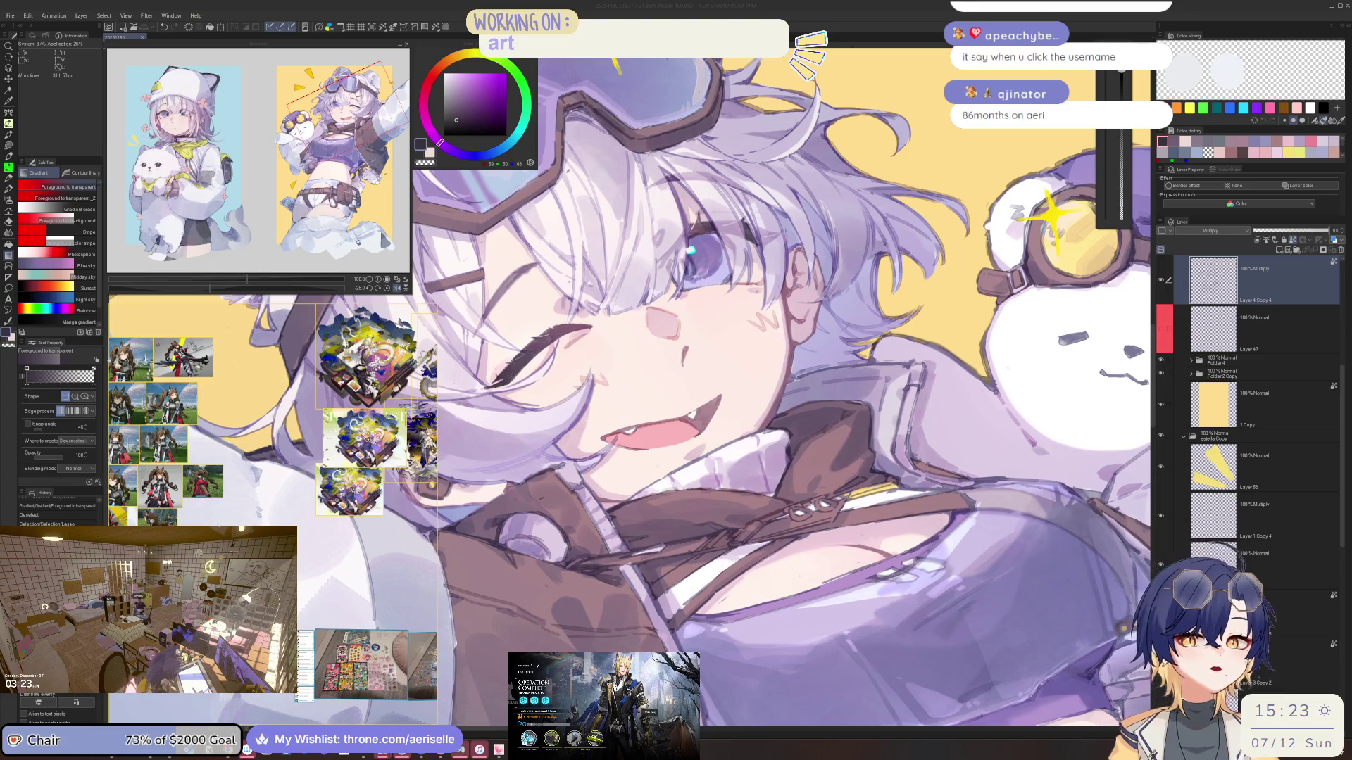
pyautogui.click(1155, 219)
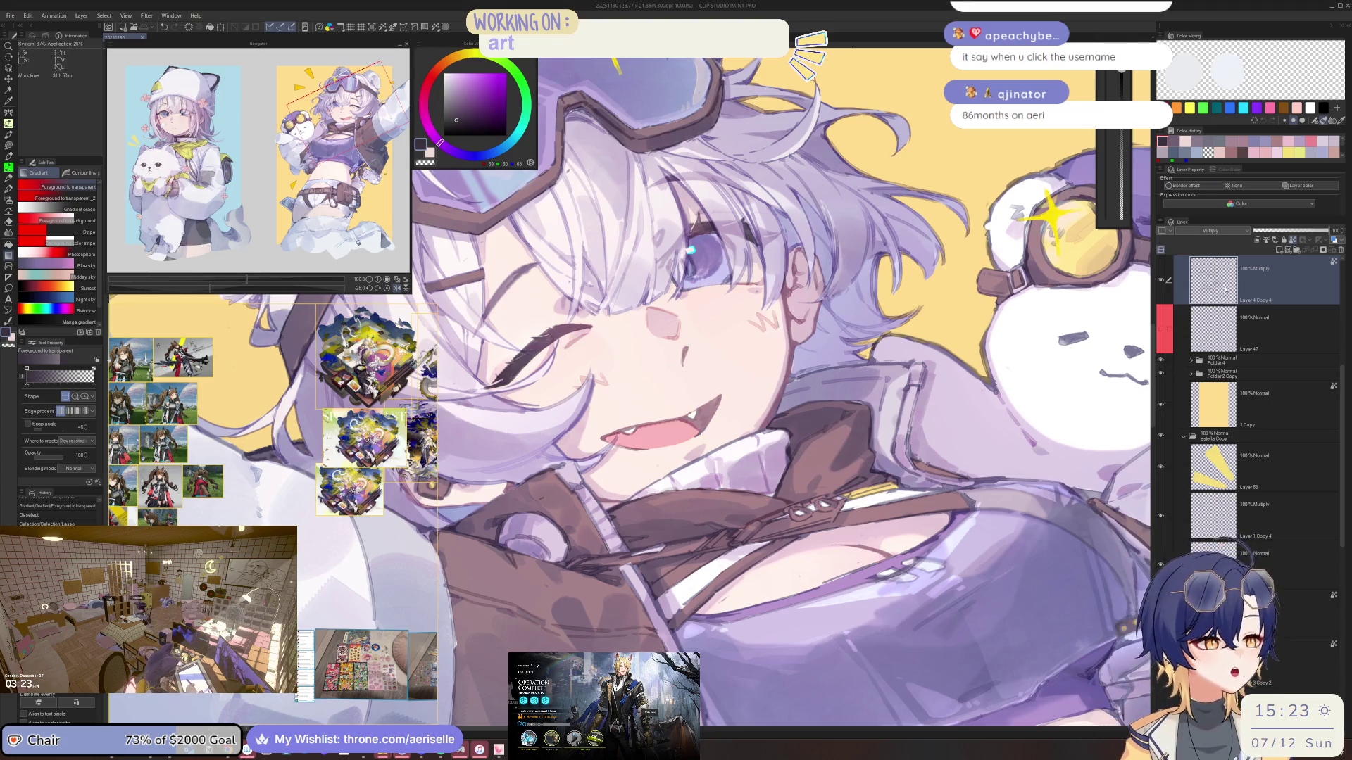
pyautogui.press('^')
pyautogui.press('^')
pyautogui.hotkey('ctrl', '-')
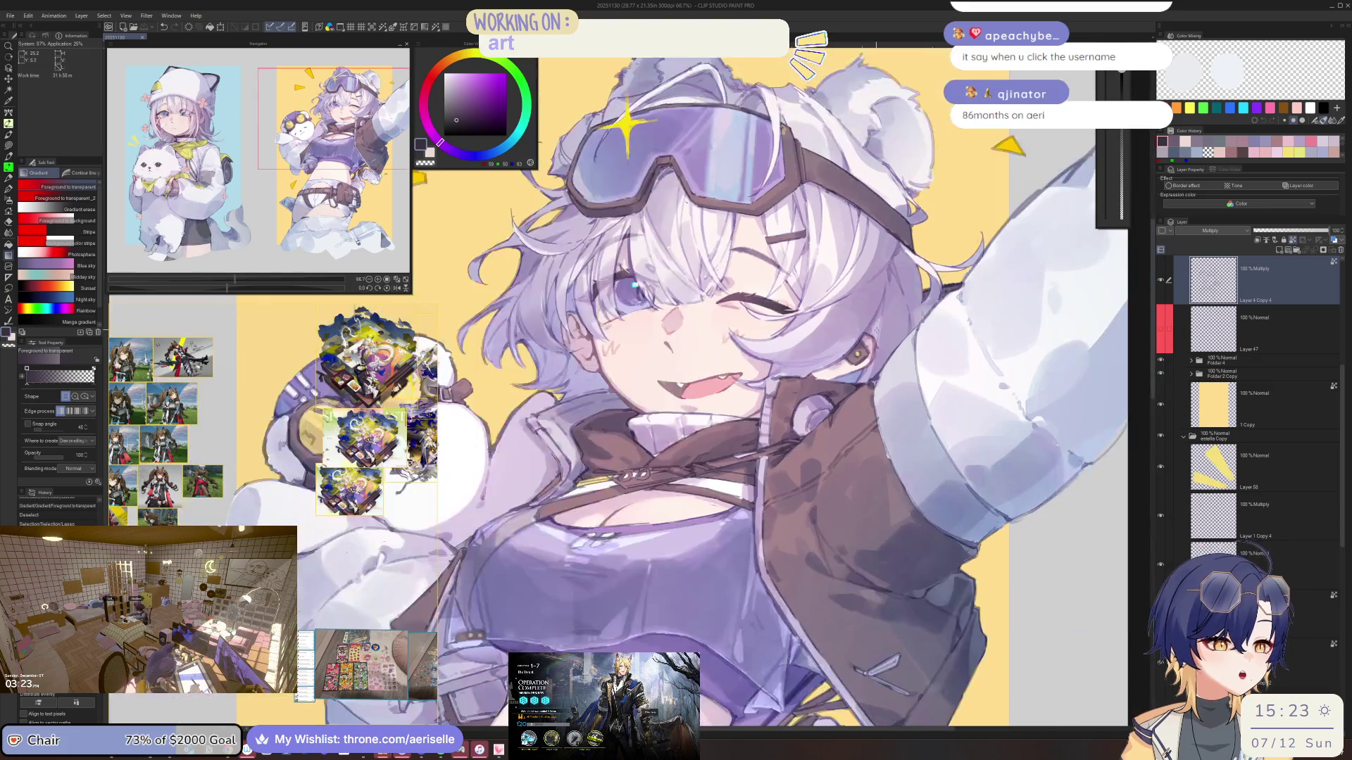
# Pick the Add (Glow) layer from the artwork, then select Layer 4 Copy 4 in the flipped view
pyautogui.hotkey('ctrl', '-')
pyautogui.hotkey('ctrl', '-')
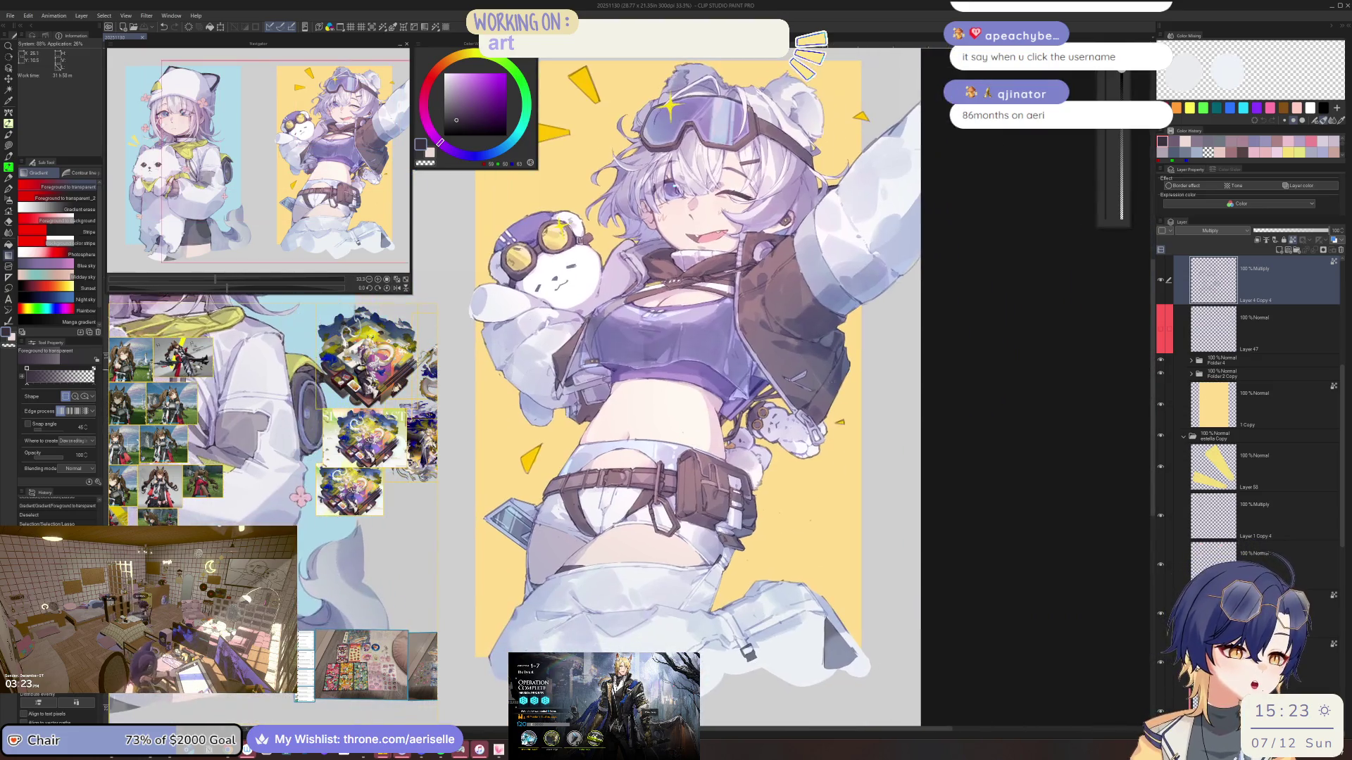
pyautogui.press('o')
pyautogui.click(704, 352)
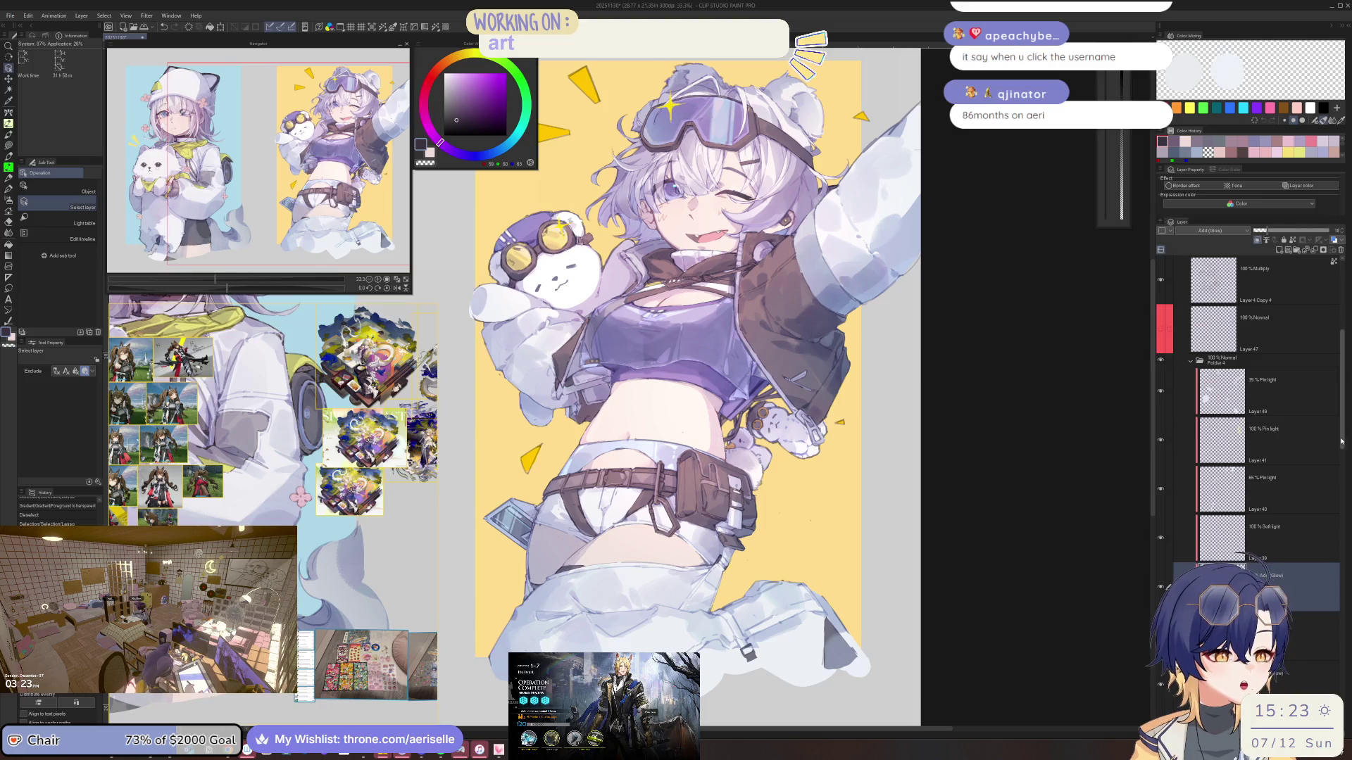
pyautogui.press('h')
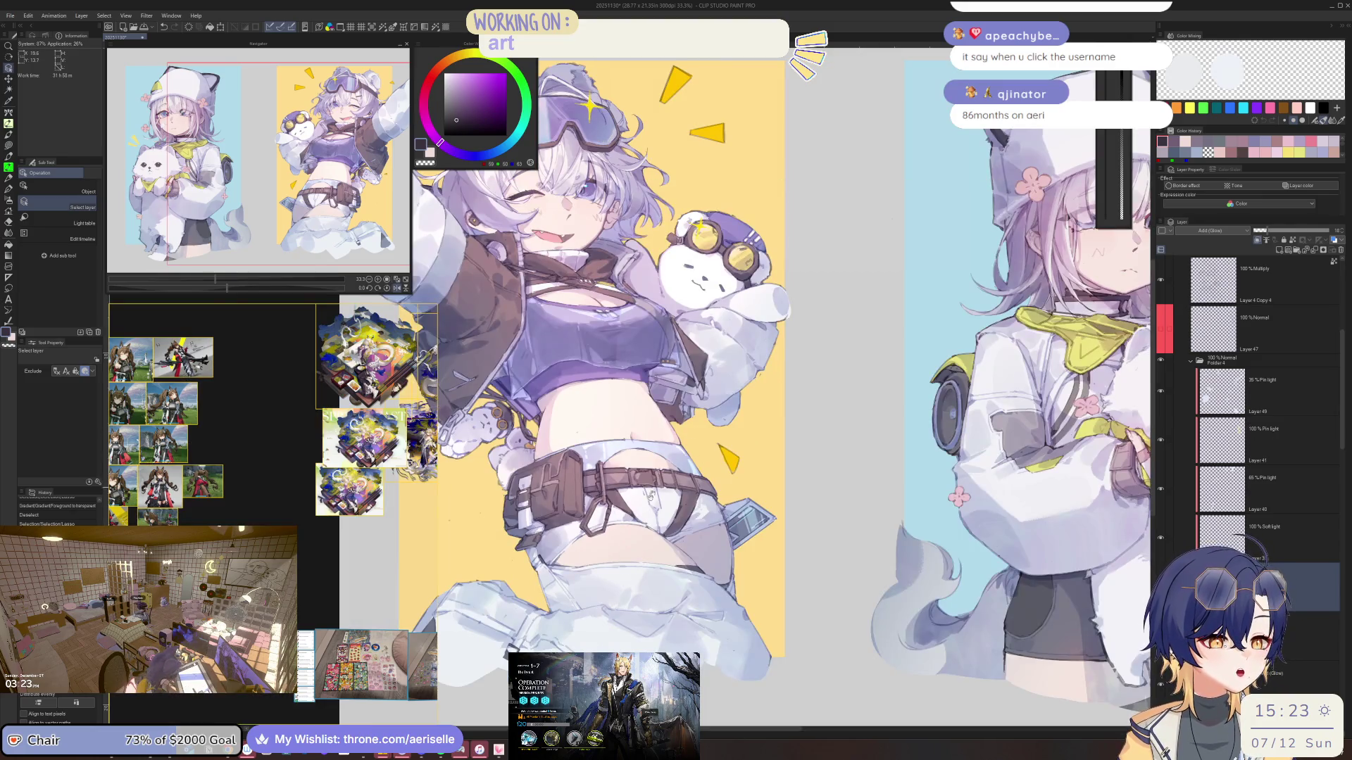
pyautogui.scroll(2, 654, 489)
pyautogui.scroll(5, 791, 470)
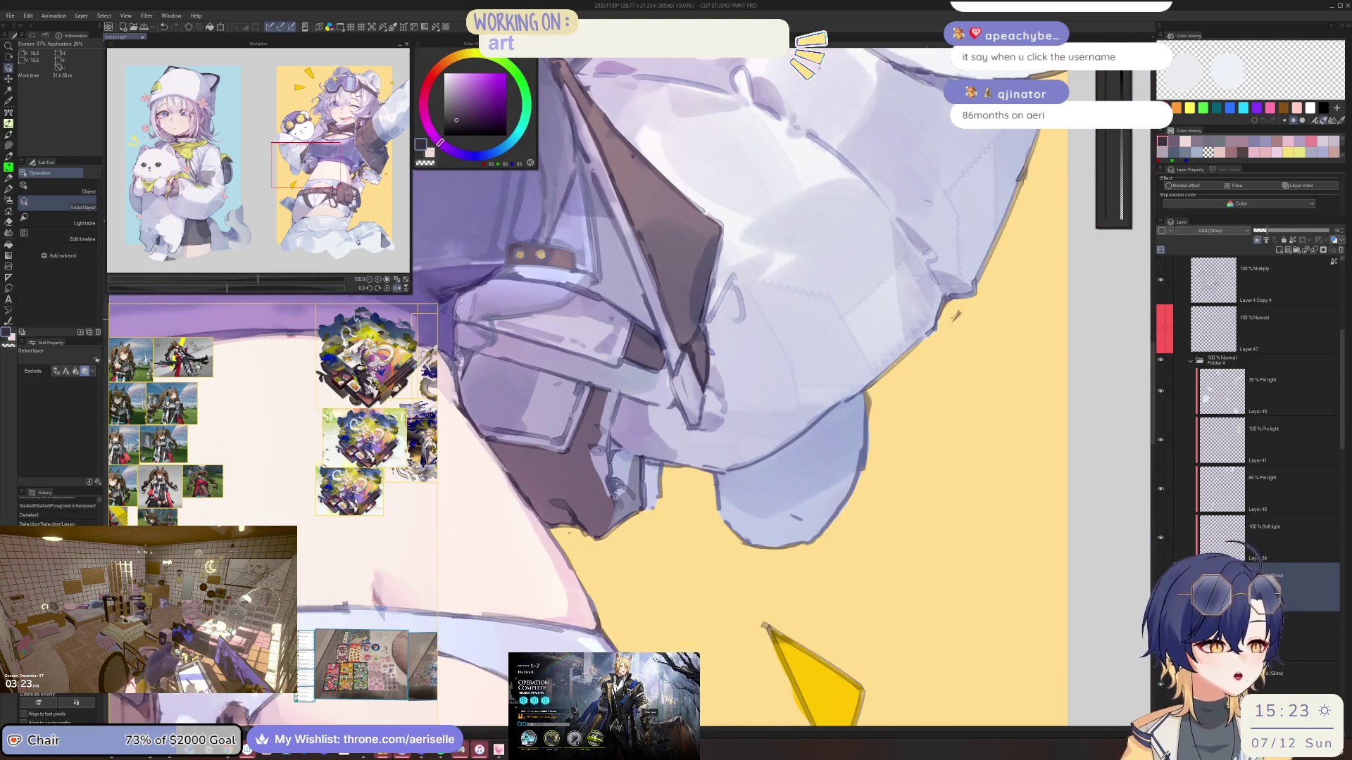
pyautogui.click(955, 317)
# Inspect the belt pouch and sleeve with the eraser, adjusting the brush size
pyautogui.press('e')
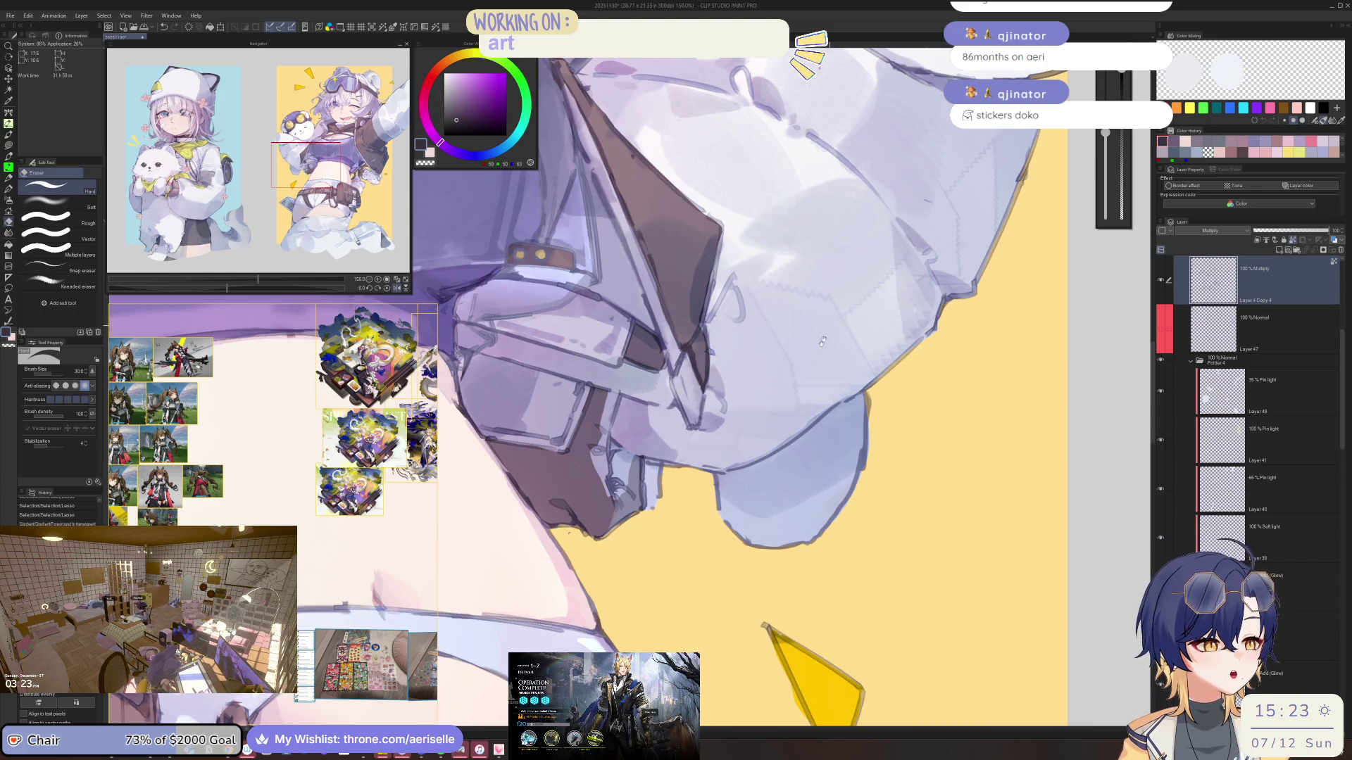
pyautogui.scroll(-3, 862, 407)
pyautogui.moveTo(861, 407)
pyautogui.mouseDown()
pyautogui.moveTo(929, 359)
pyautogui.moveTo(923, 195)
pyautogui.mouseUp()
pyautogui.scroll(3, 654, 446)
pyautogui.press(']')
pyautogui.press(']')
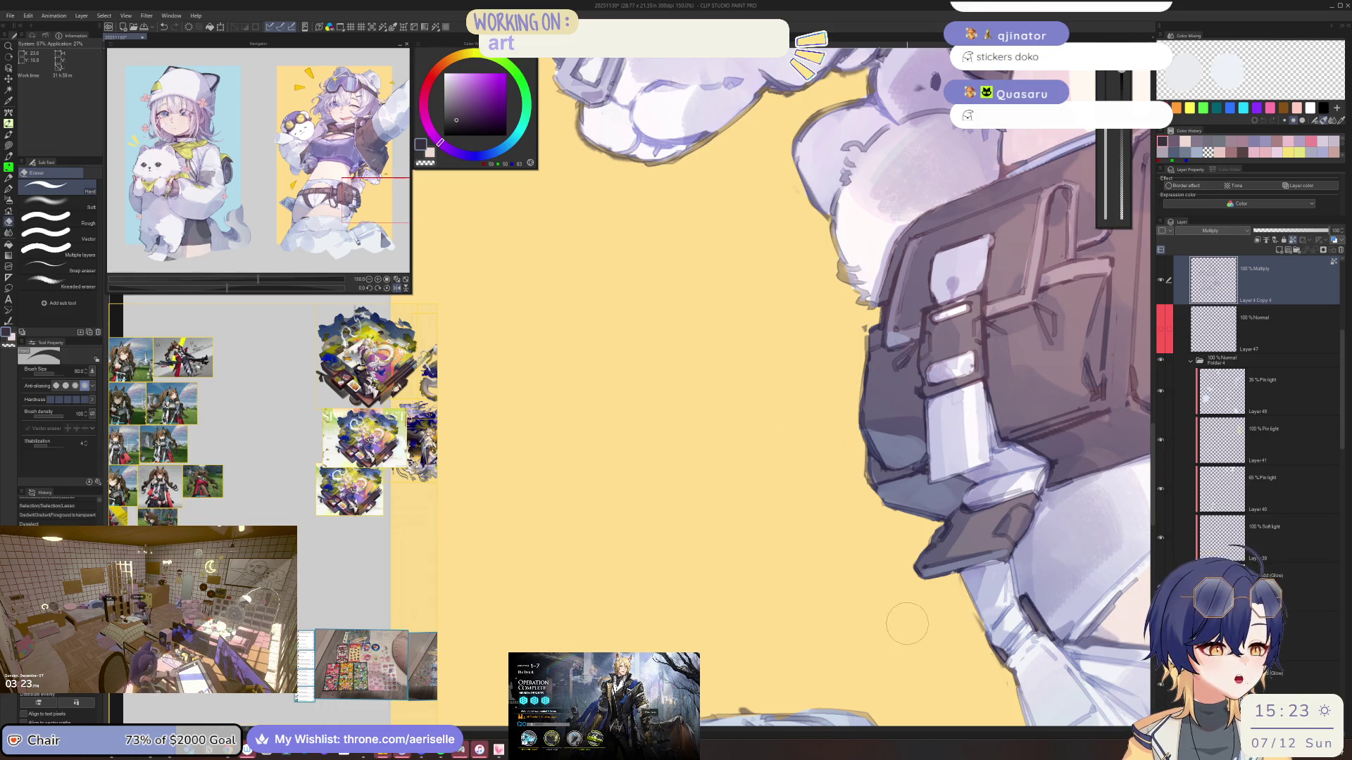
pyautogui.moveTo(901, 621); pyautogui.dragTo(809, 401)
pyautogui.press('[')
pyautogui.press('[')
pyautogui.press('[')
pyautogui.press('[')
pyautogui.press('[')
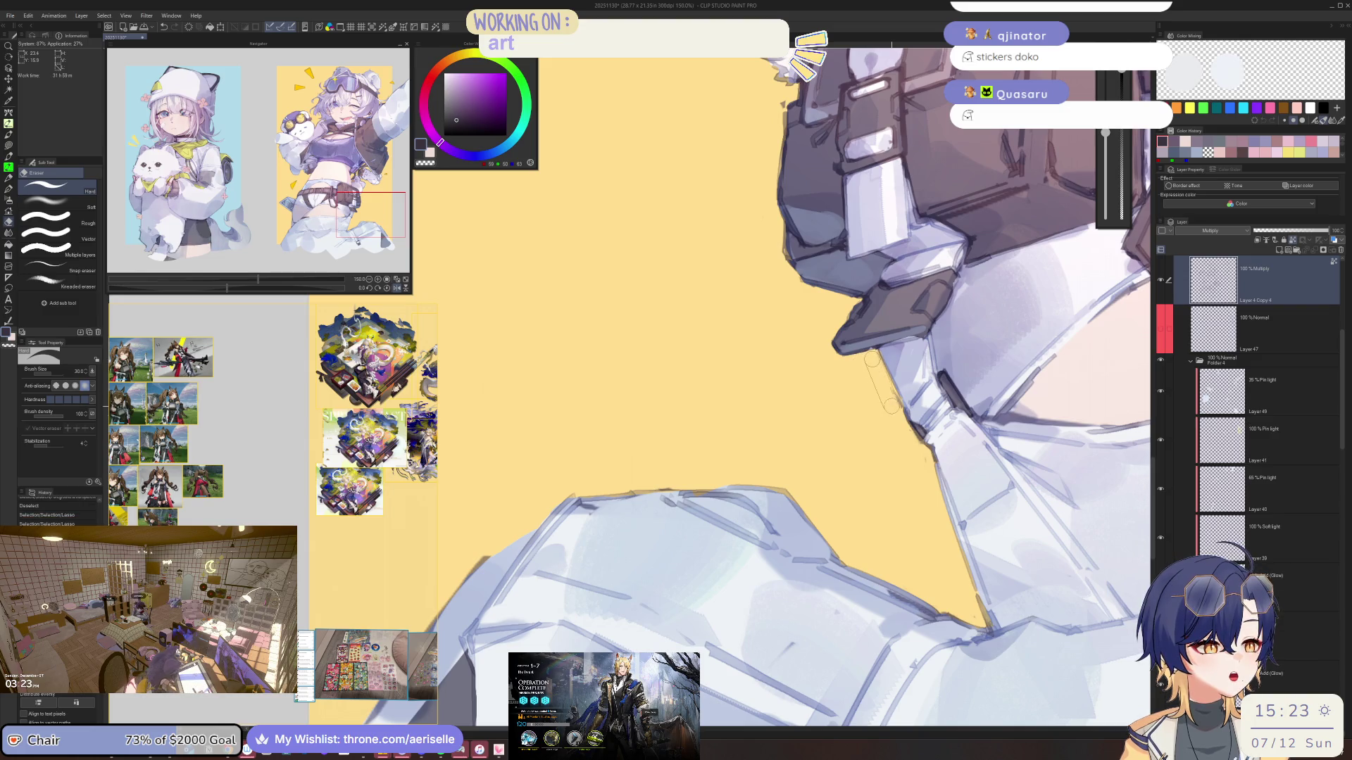
pyautogui.scroll(-4, 854, 534)
pyautogui.scroll(4, 854, 534)
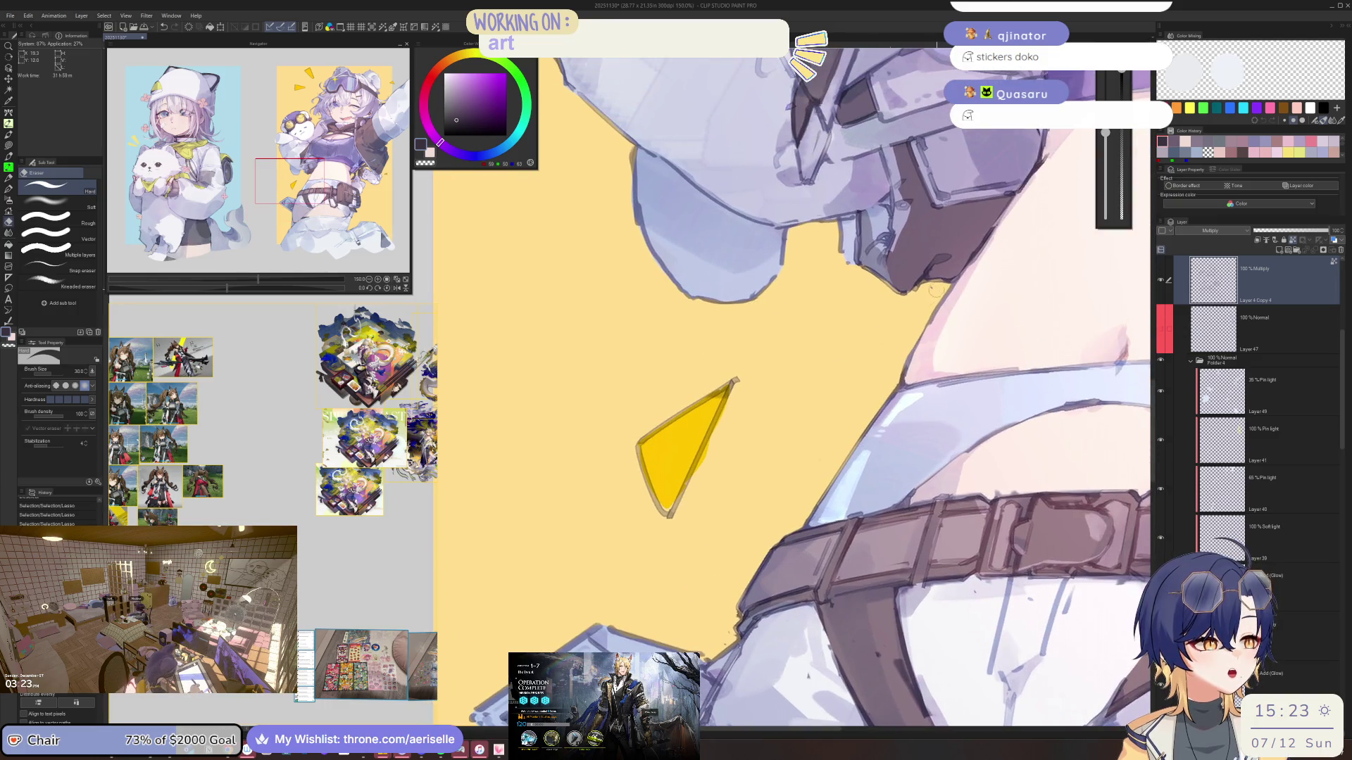
pyautogui.press('u')
pyautogui.scroll(-3, 826, 329)
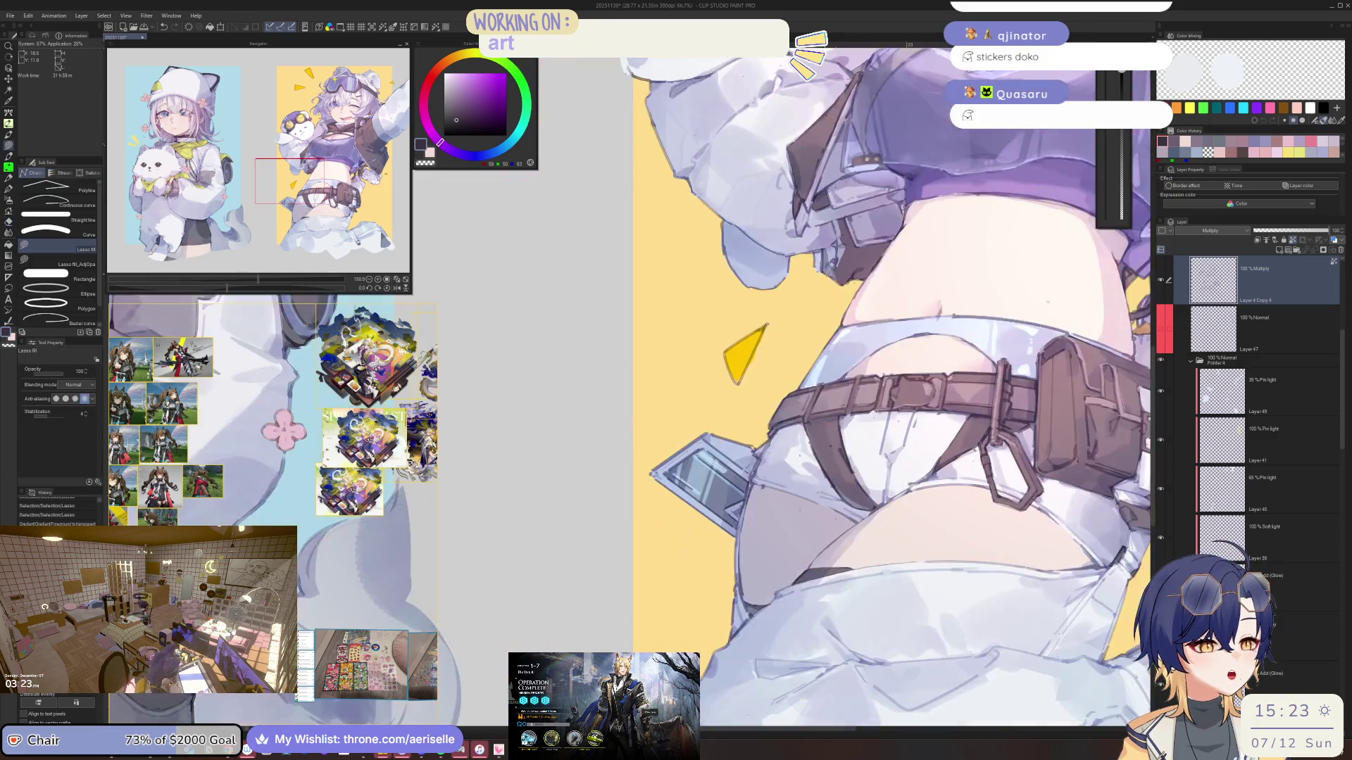
pyautogui.scroll(5, 827, 329)
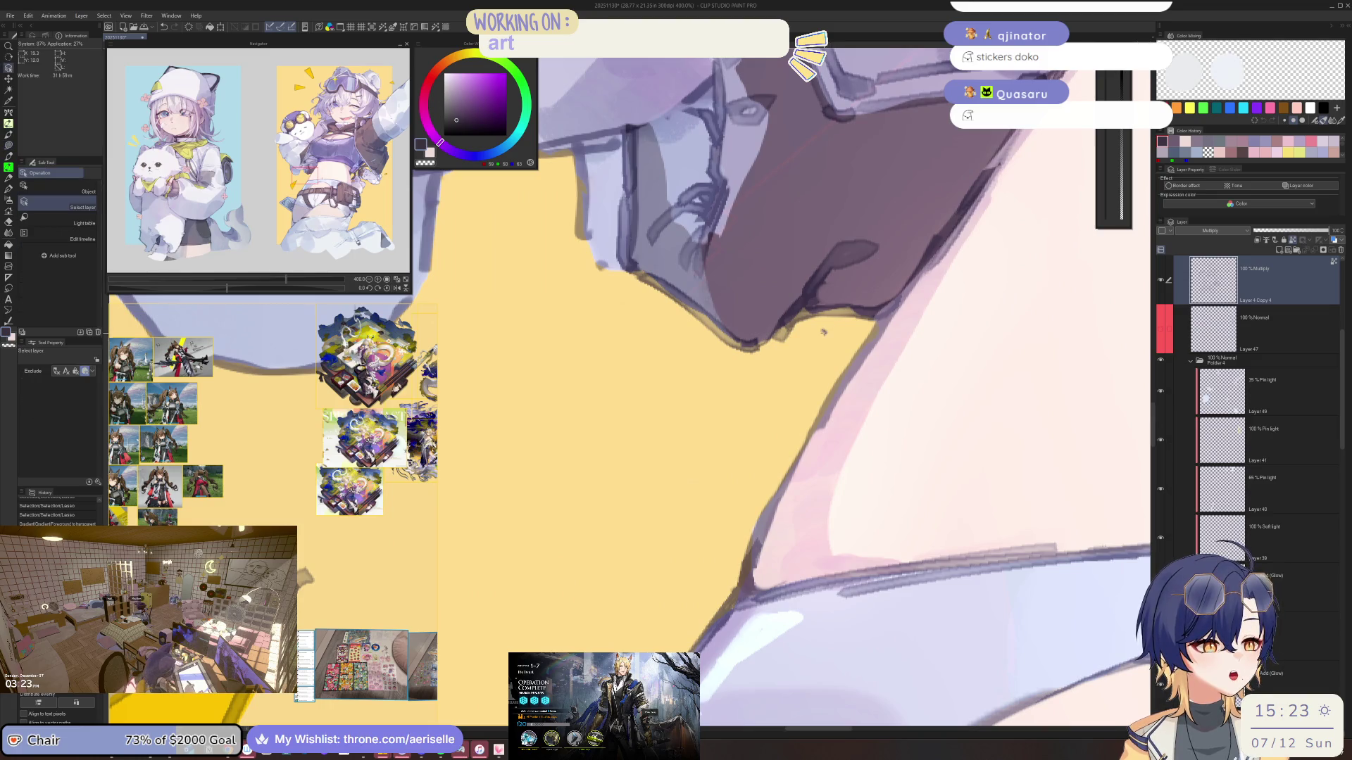
# Erase a small stray mark on Layer 2 Copy 2 with the Hard eraser
pyautogui.press('e')
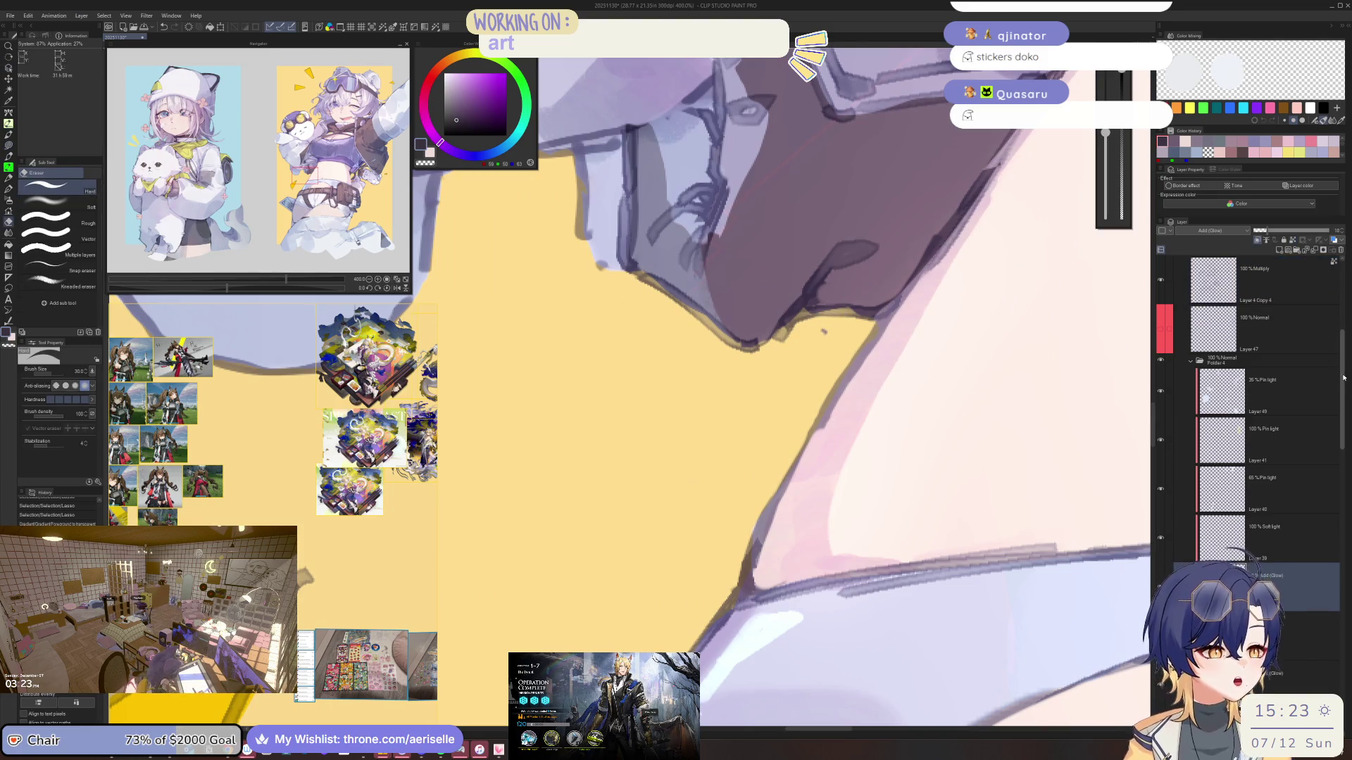
pyautogui.scroll(-5, 1239, 409)
pyautogui.click(1247, 525)
pyautogui.hotkey('ctrl', 'd')
pyautogui.moveTo(803, 338); pyautogui.dragTo(821, 352)
# Pick Layer 23 Copy 2, expand the aurora Copy folder, and collapse Folder 2 Copy
pyautogui.press('o')
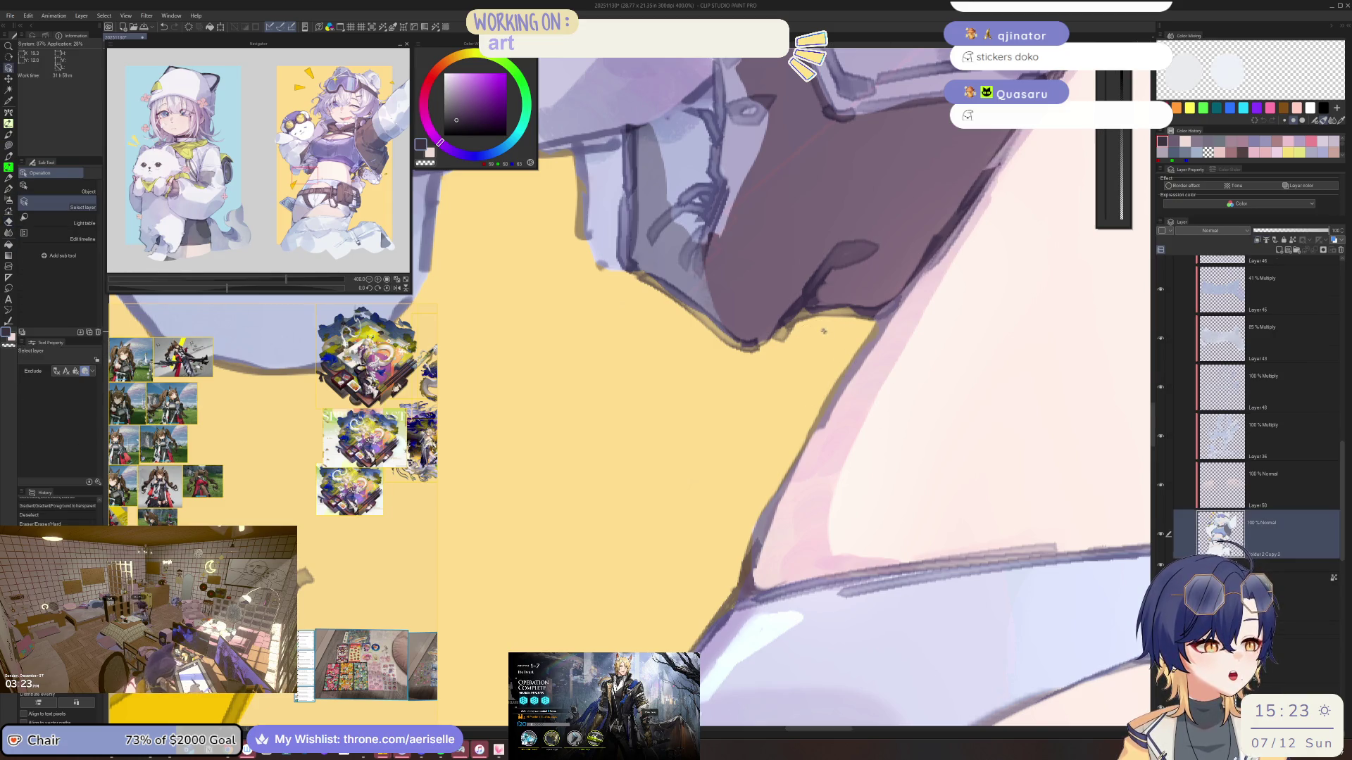
pyautogui.click(824, 332)
pyautogui.moveTo(1343, 457); pyautogui.dragTo(1343, 276)
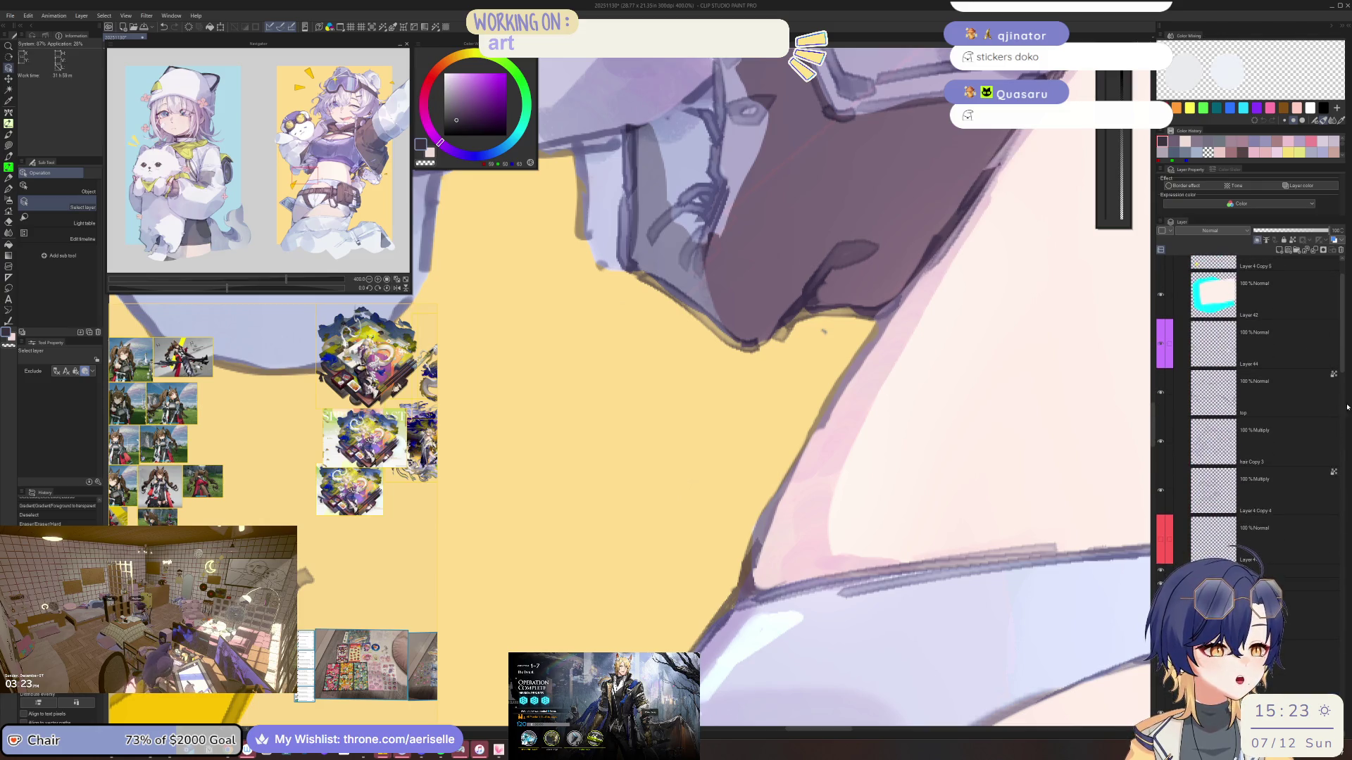
pyautogui.moveTo(1339, 366); pyautogui.dragTo(1339, 352)
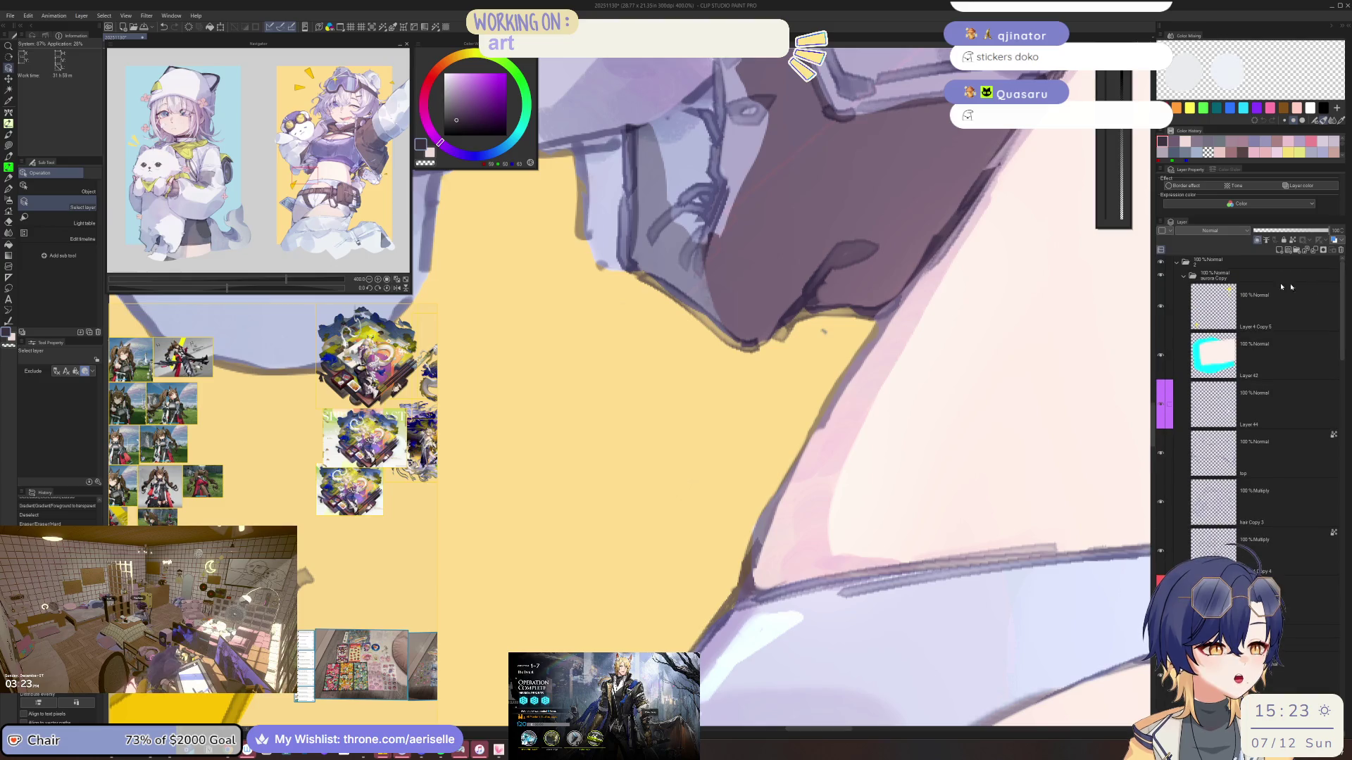
pyautogui.click(1184, 273)
pyautogui.scroll(-5, 1302, 532)
pyautogui.scroll(-10, 1302, 532)
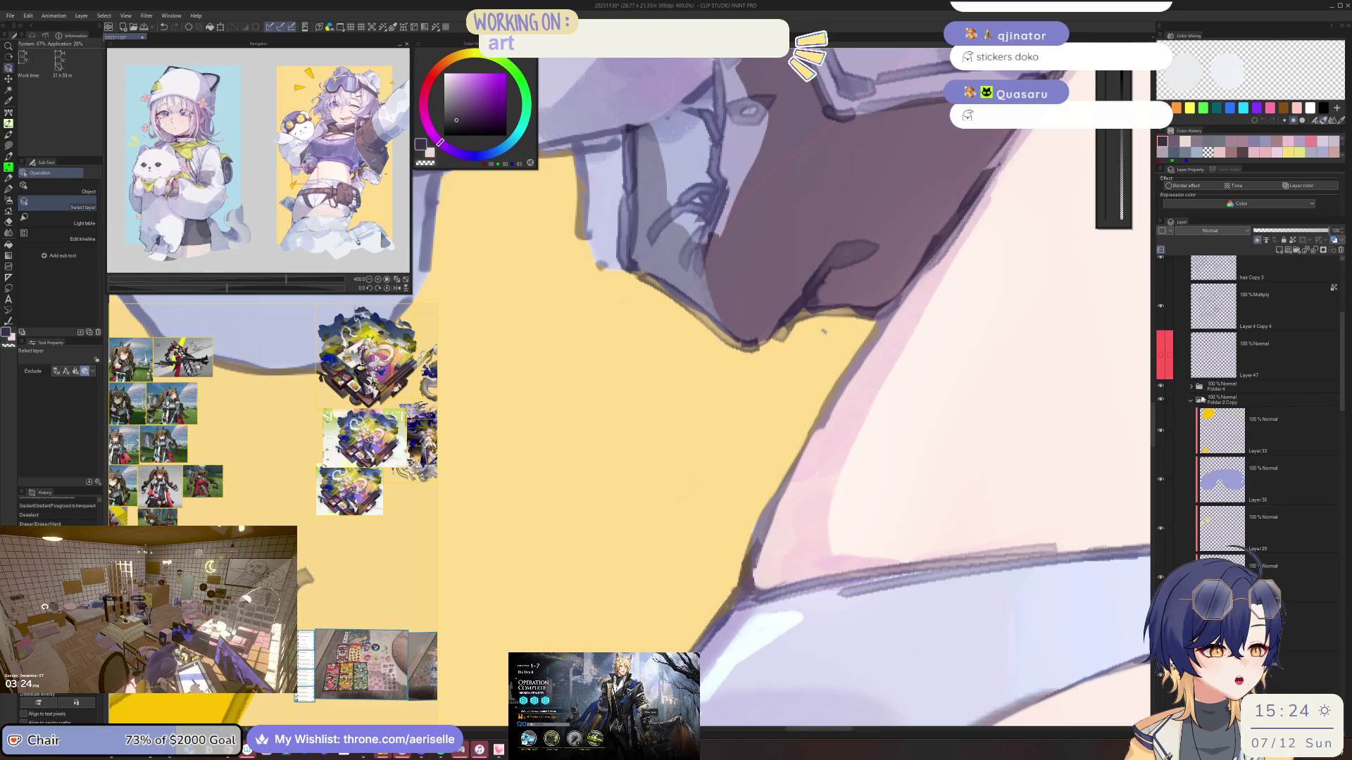
pyautogui.click(1189, 401)
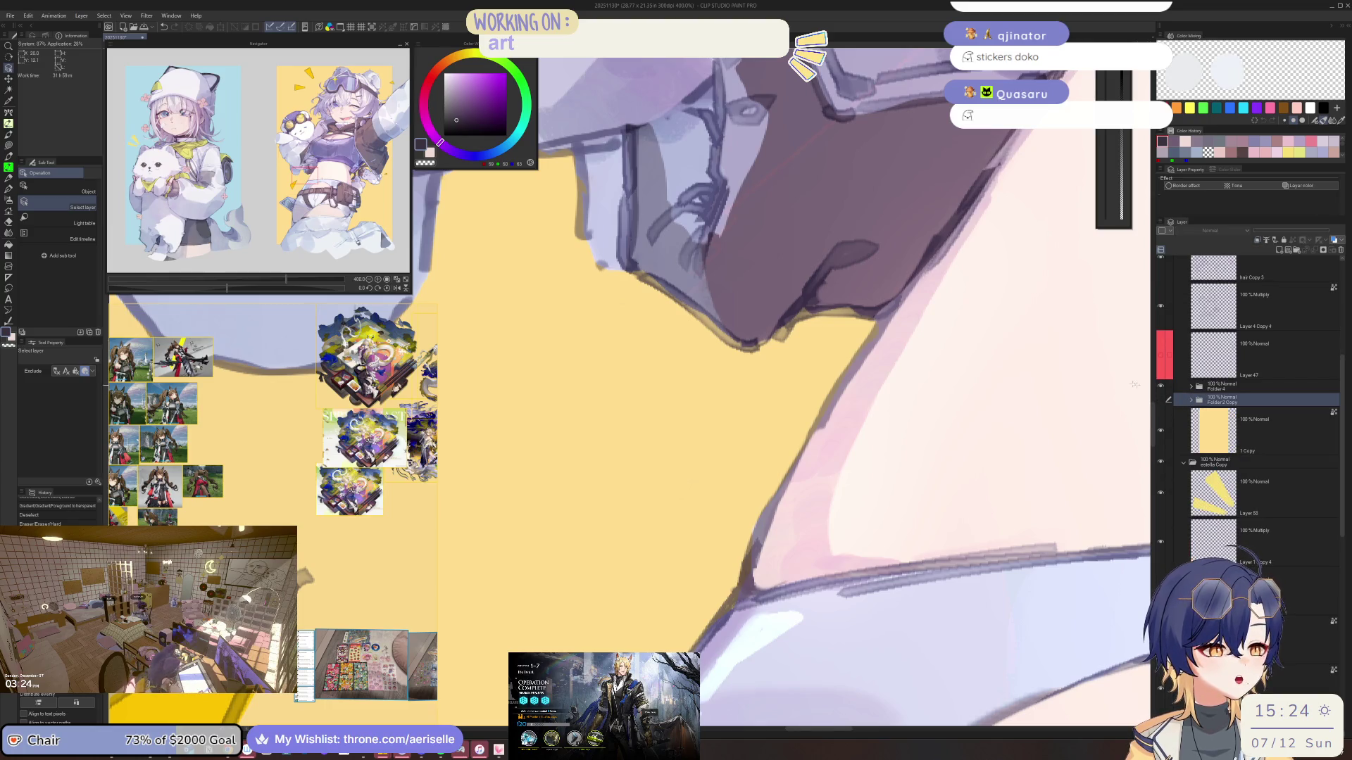
pyautogui.hotkey('ctrl', 'alt', '0')
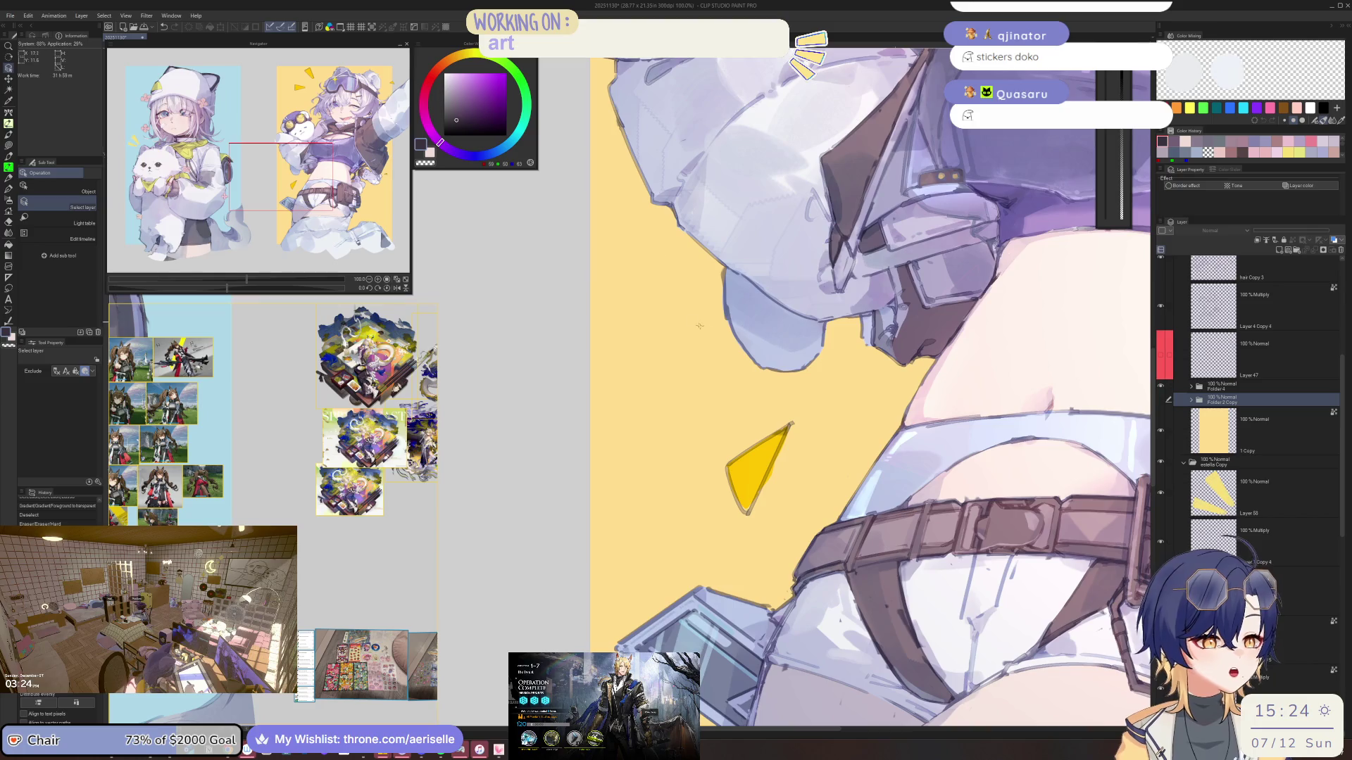